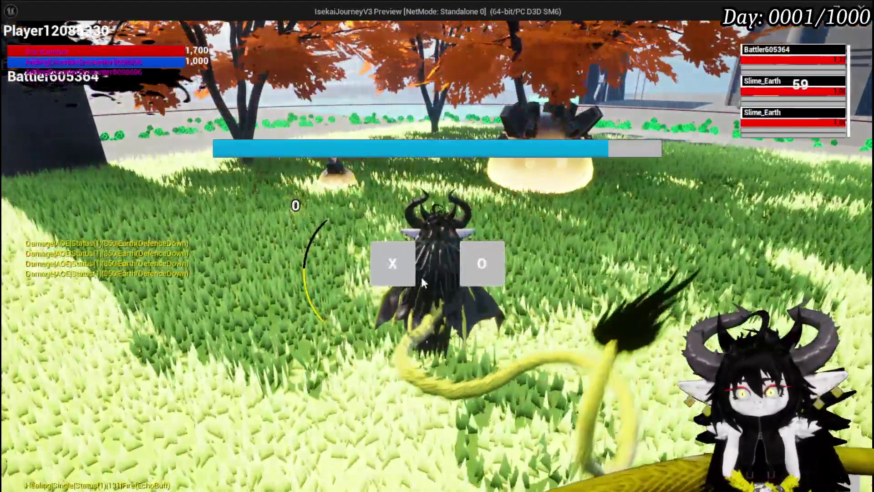
- Accept the battle prompt and defeat the earth slimes with the Defence Down and Free AIM Fire cards
left_click(414, 278)
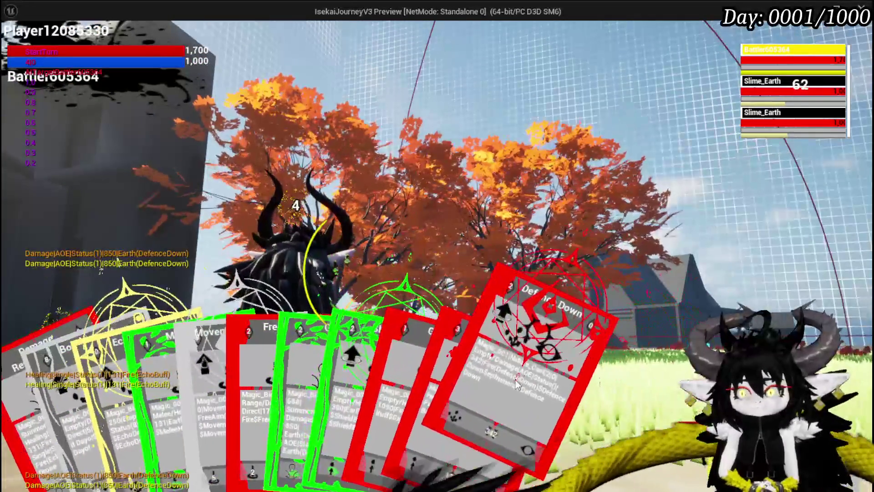
left_click(544, 336)
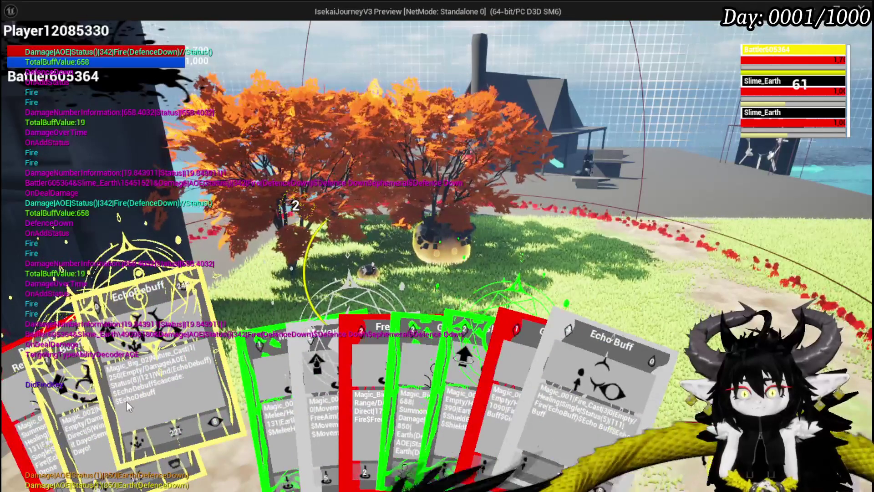
left_click(345, 386)
left_click(346, 391)
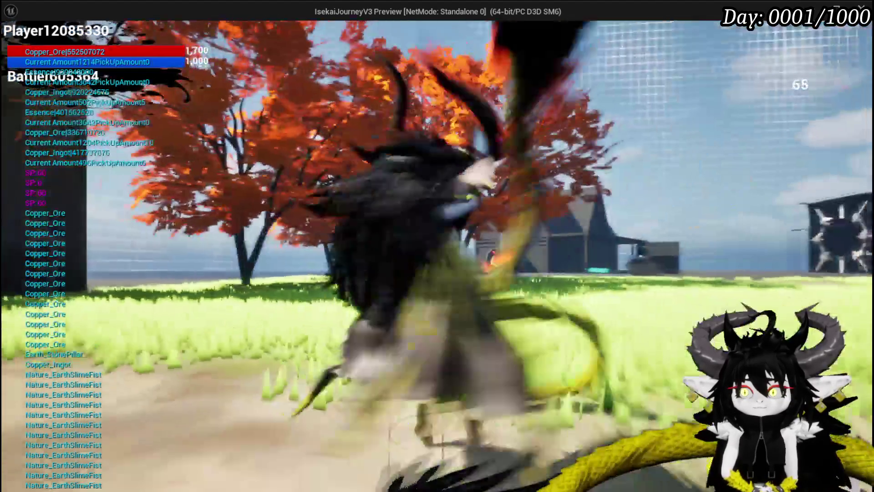
- Browse the chest, hands, head and legs slots in the Equipment menu, then close it
key("i")
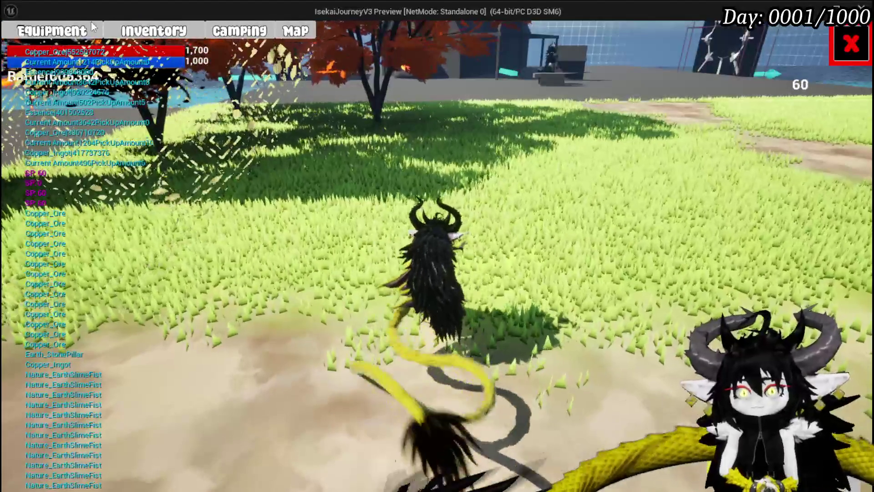
left_click(712, 161)
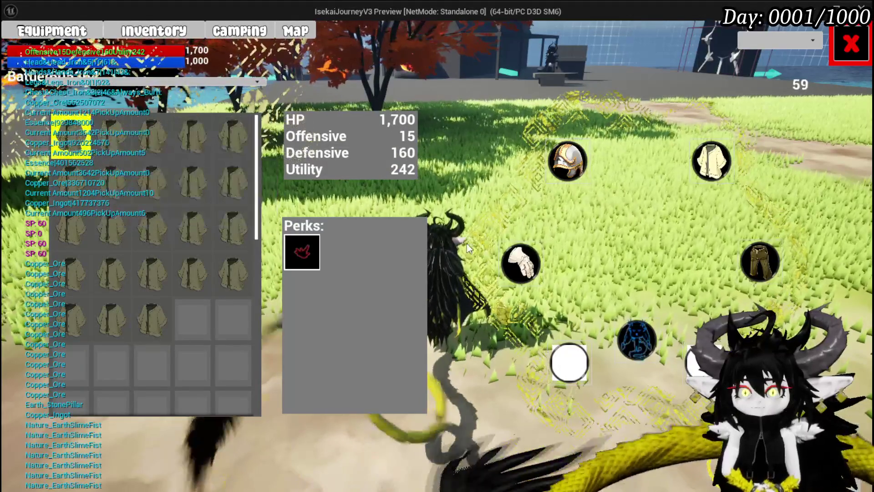
left_click(536, 262)
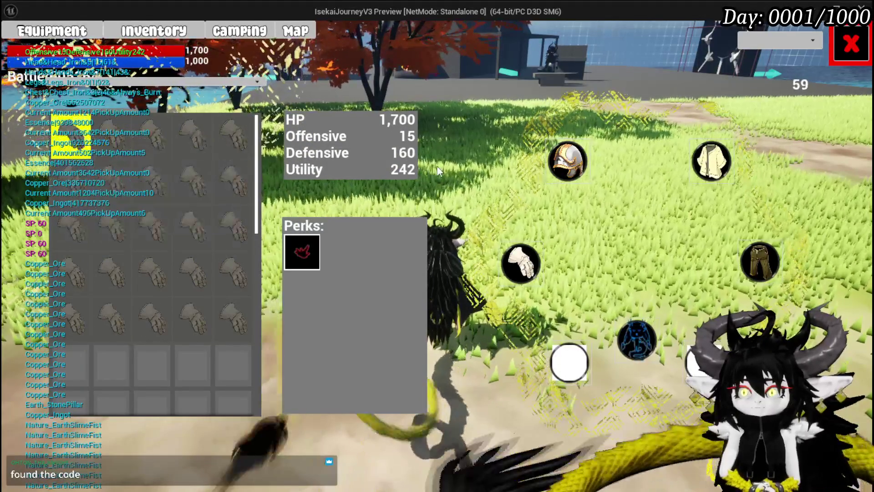
left_click(560, 165)
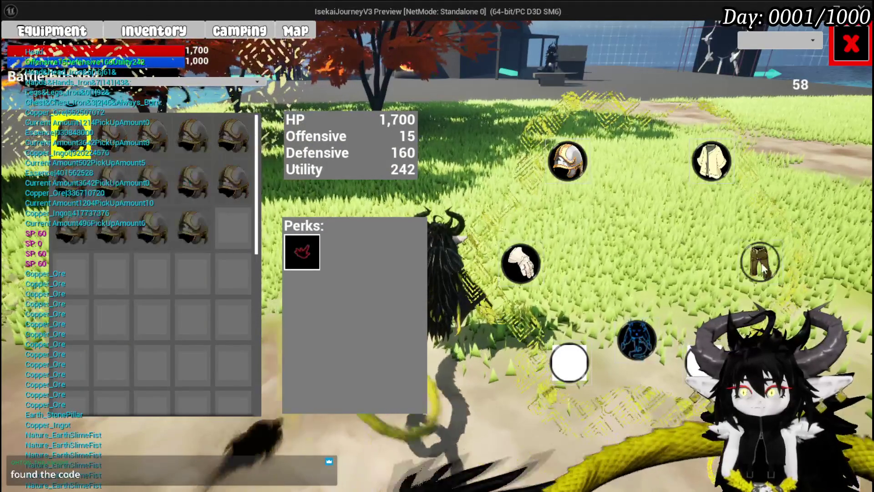
left_click(760, 262)
mouse_move(69, 131)
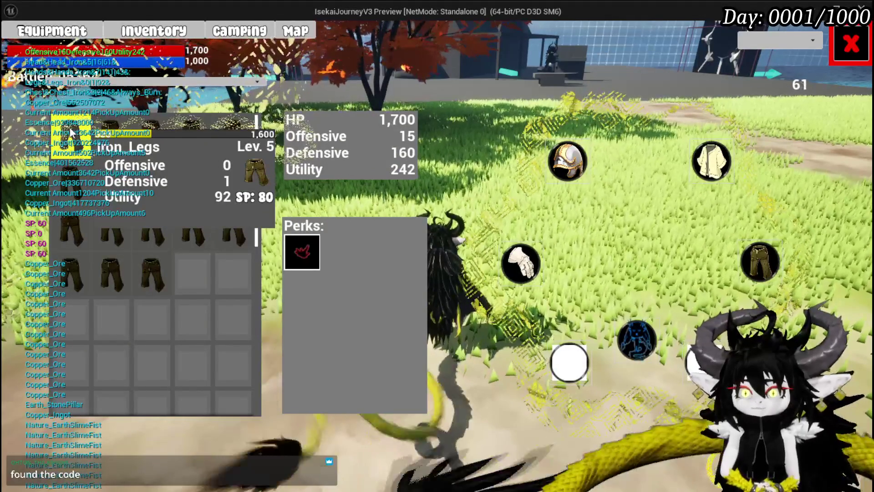
key("Tab")
- Jump and fly the character over to the workbench on the tiled pool deck
key("space")
key("w")
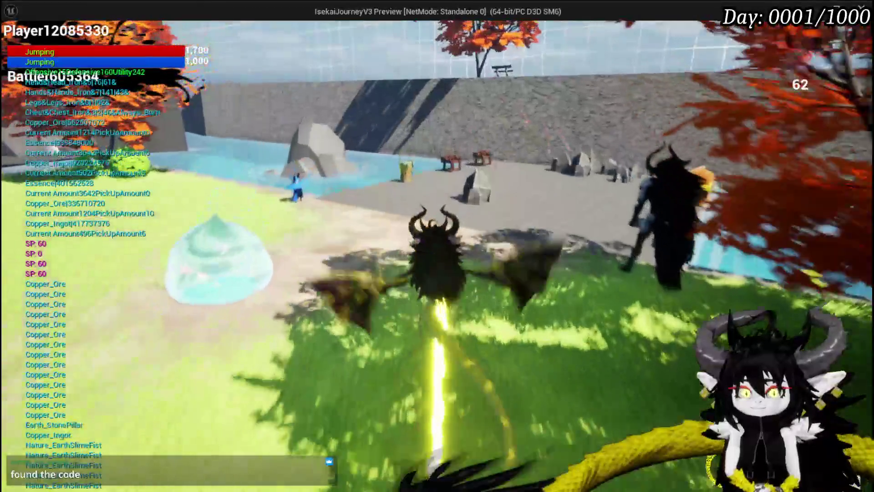
key("w")
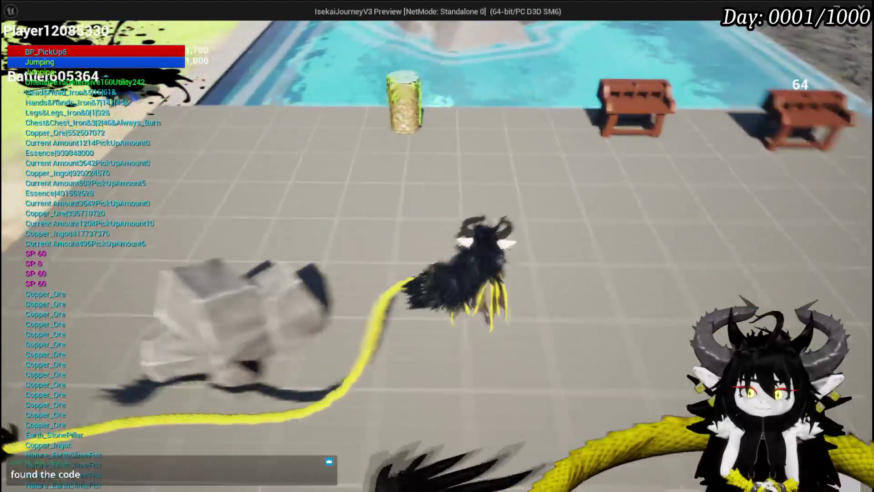
key("w")
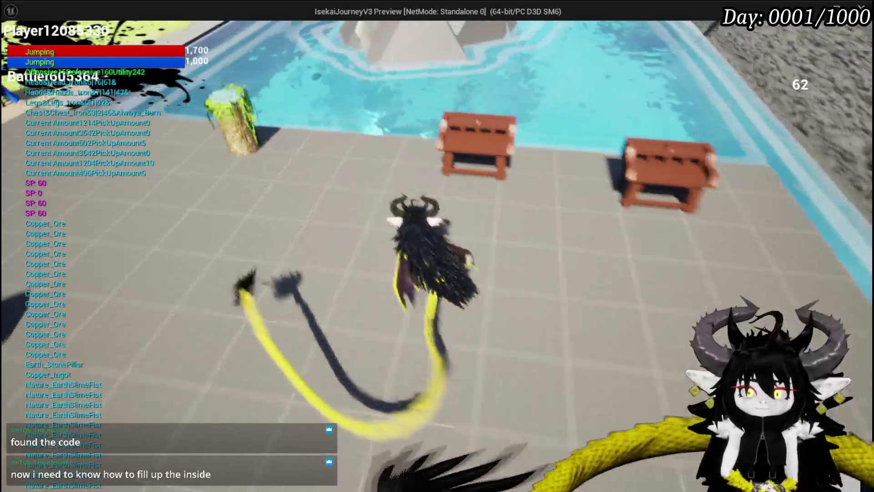
key("w")
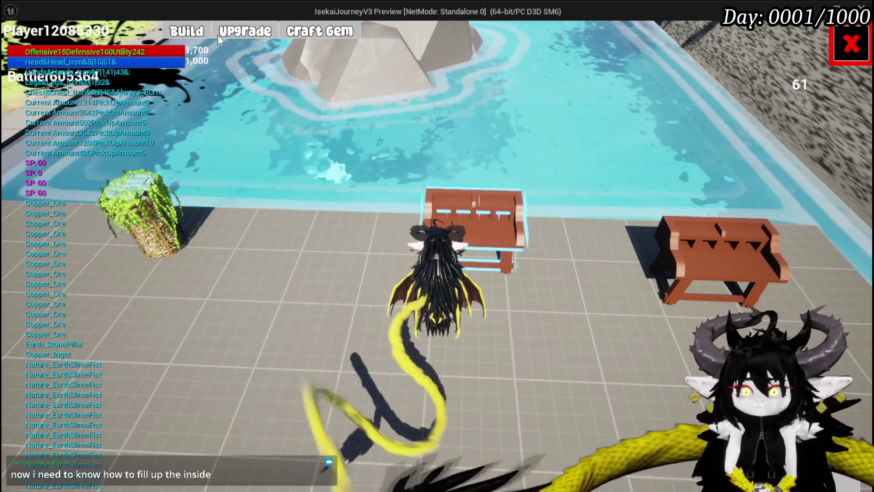
- In the Upgrade section, spend all of Iron_Legs' skill points on Offensive (80) and apply
left_click(258, 36)
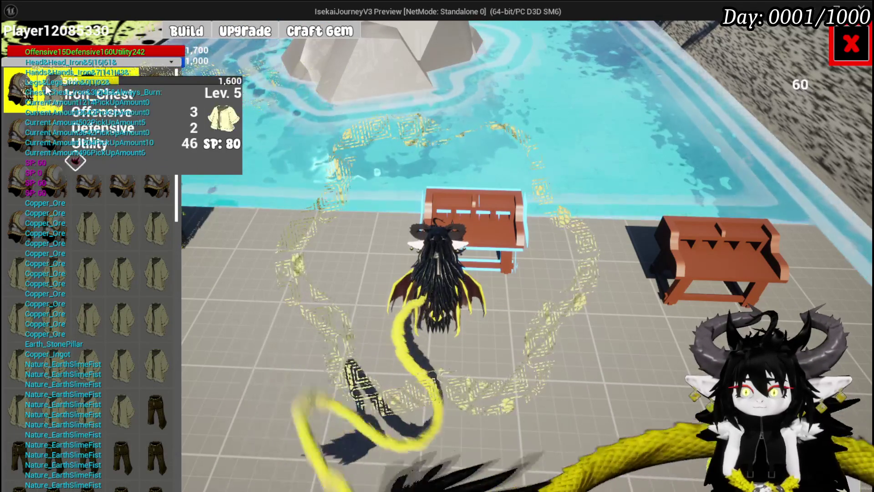
left_click(93, 87)
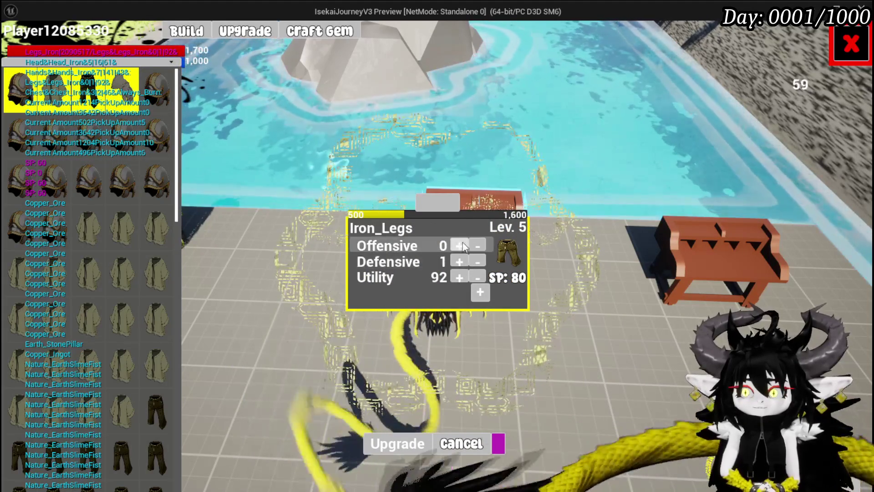
left_click_drag(455, 251, 455, 251)
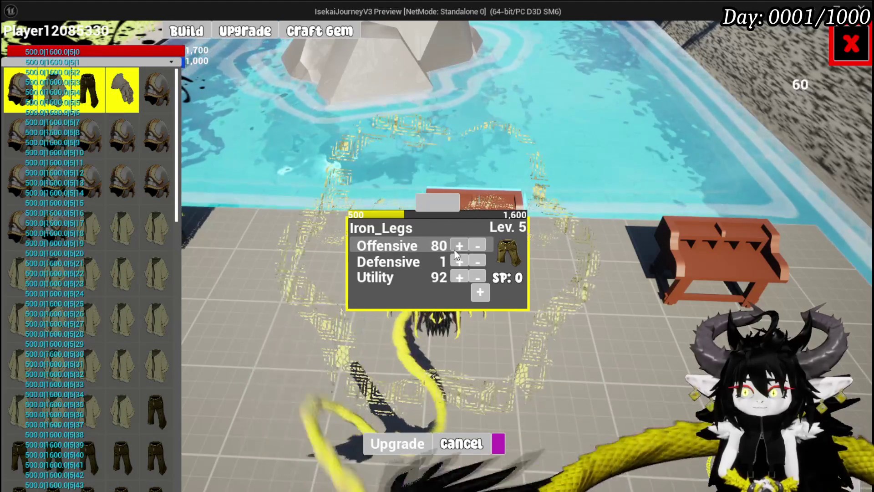
left_click(397, 448)
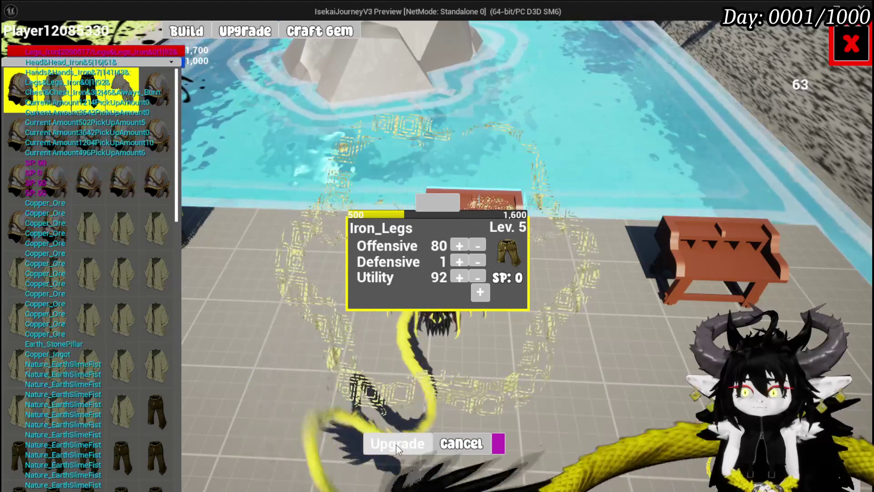
- Spend all 80 of Iron_Chest's skill points on Offensive, raising it to 83, and apply
mouse_move(115, 88)
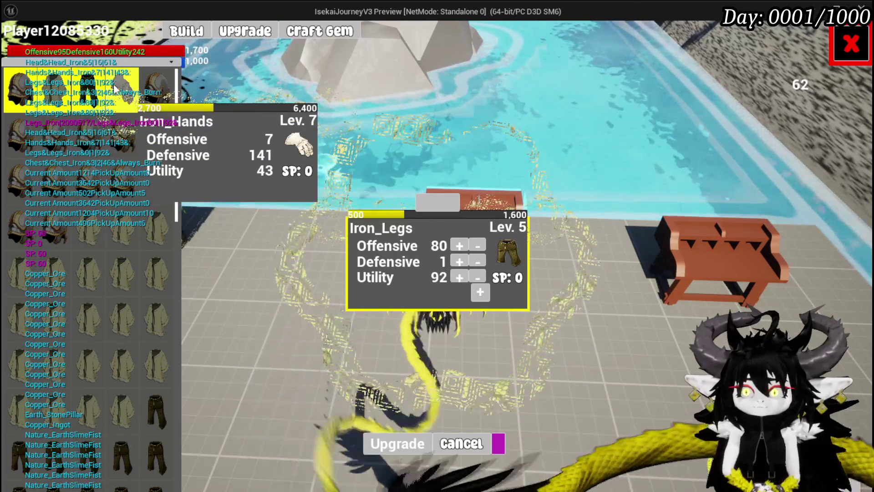
mouse_move(48, 62)
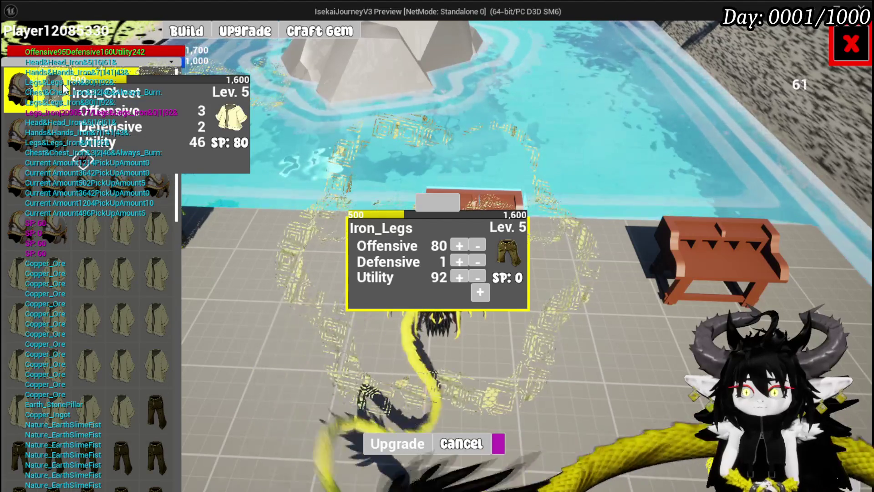
left_click(66, 89)
left_click_drag(457, 247, 457, 248)
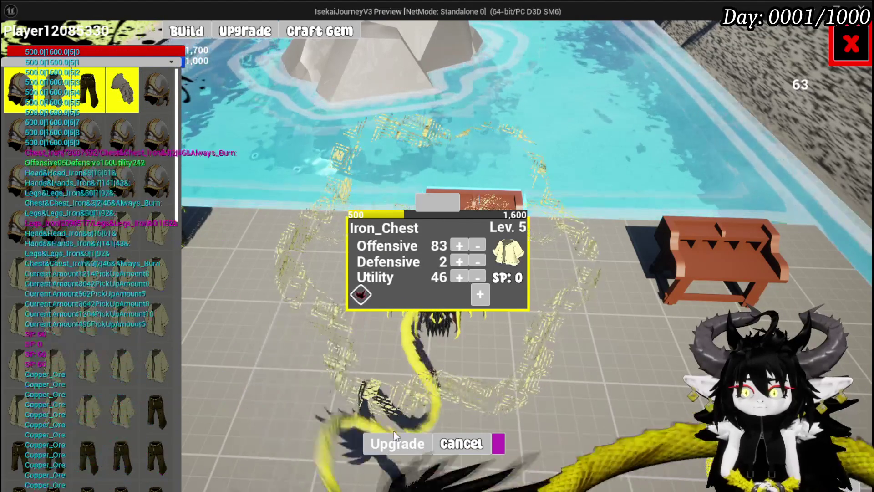
left_click(390, 447)
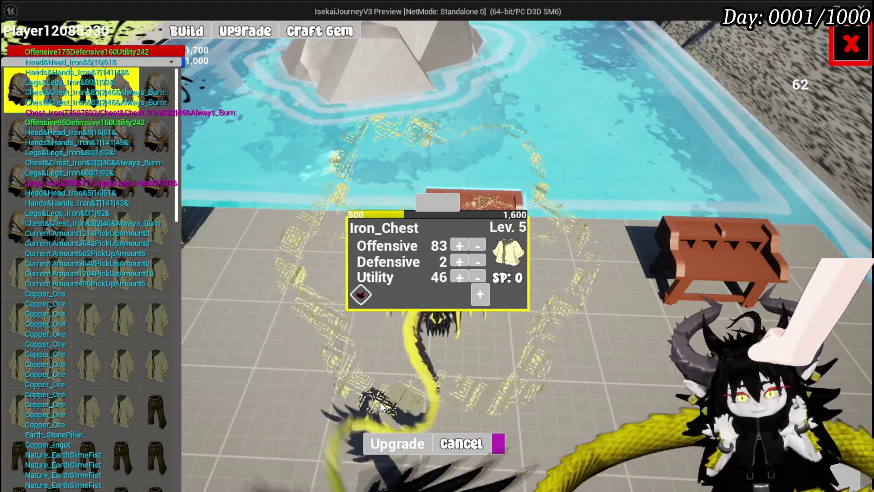
- Put all of Iron_Head's skill points into Defensive (96), apply the upgrade, and close the workbench
mouse_move(87, 151)
mouse_move(62, 89)
mouse_move(27, 91)
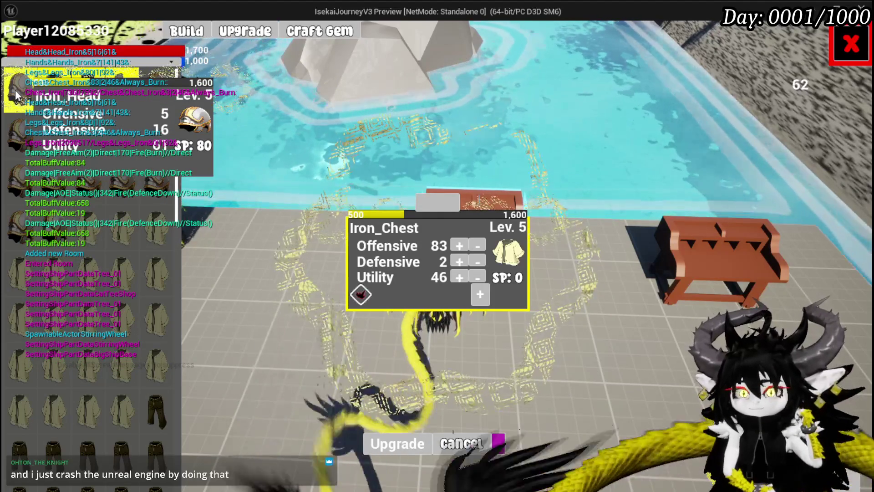
left_click(15, 89)
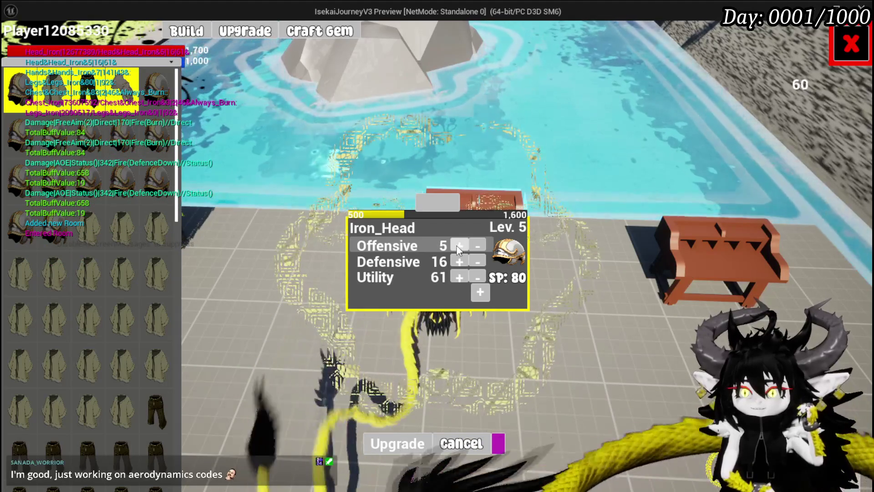
left_click(453, 261)
left_click_drag(451, 259, 451, 259)
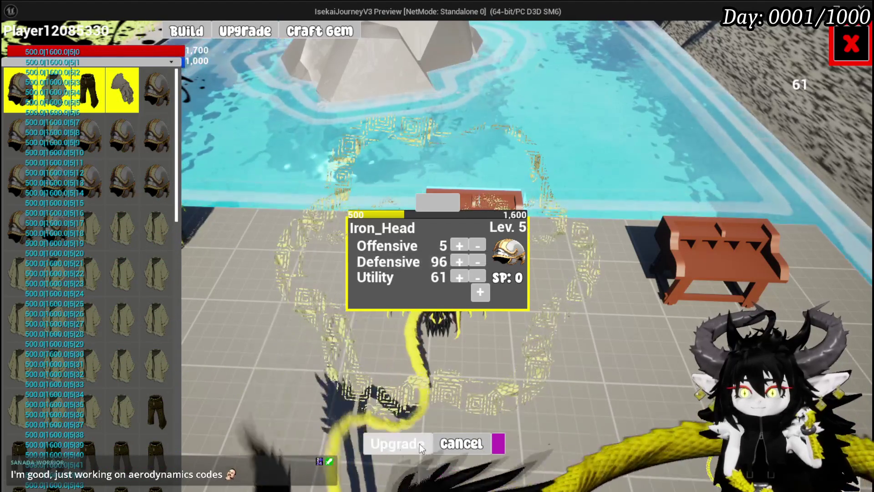
left_click(425, 442)
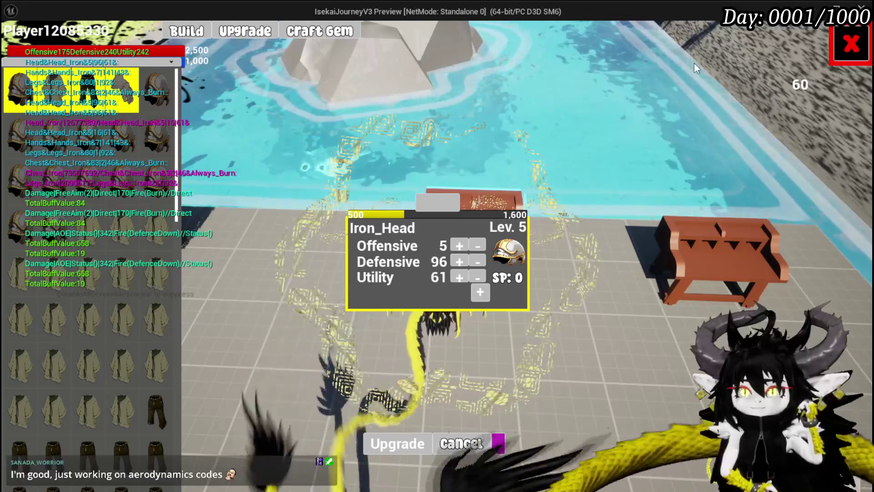
left_click(851, 44)
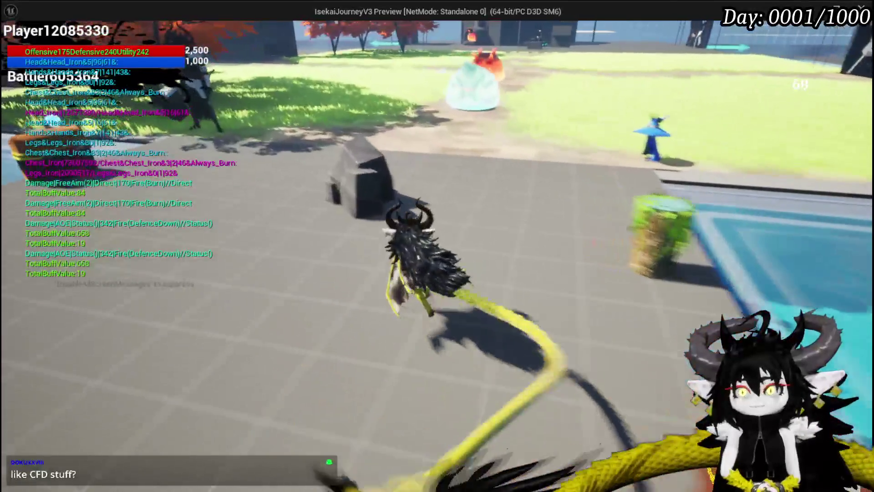
- Walk into the blue slime and accept the prompt to fight two Water slimes
key("w")
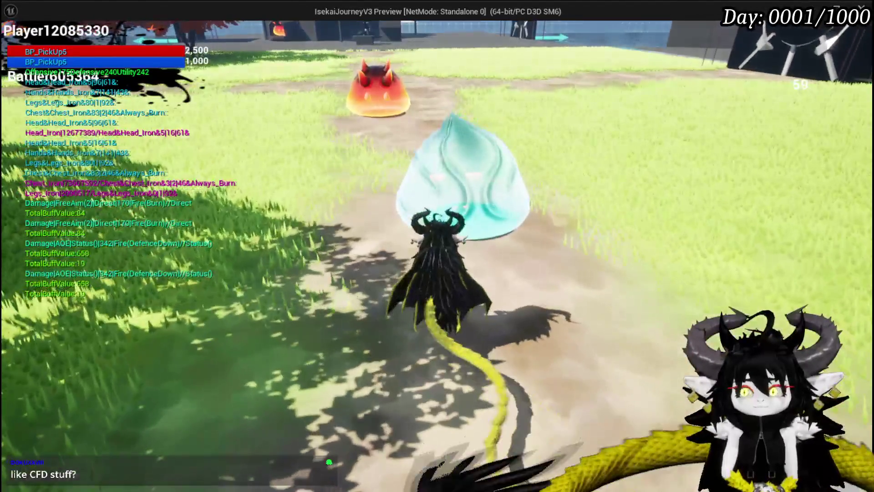
key("w")
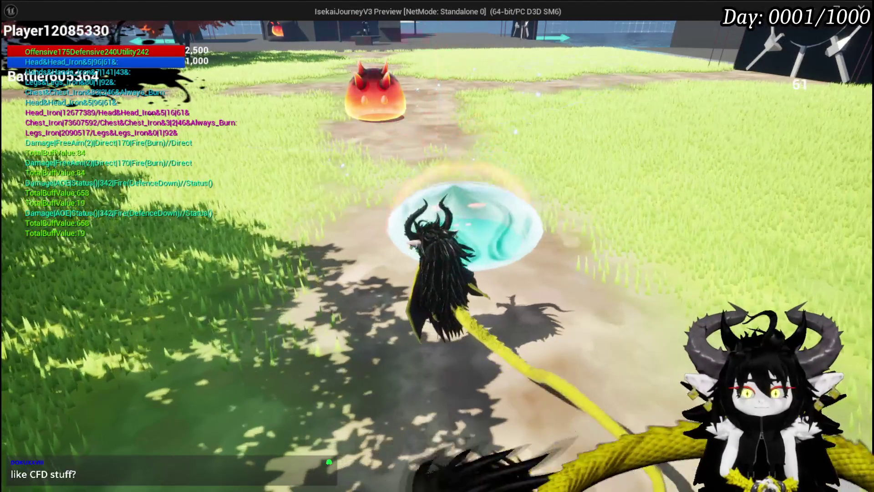
key("w")
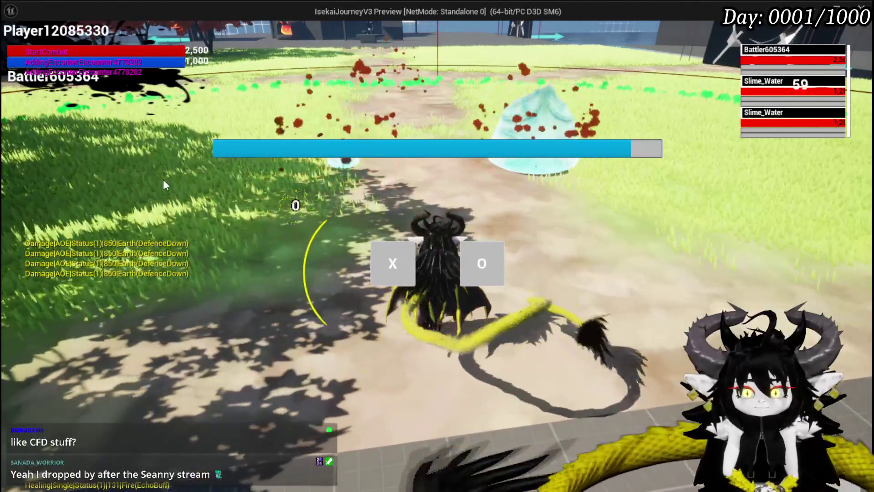
left_click(294, 203)
key("w")
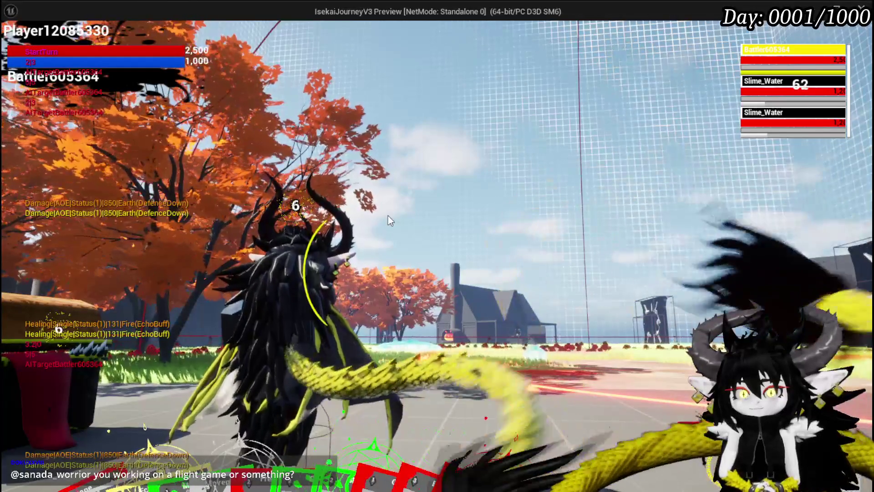
- Play Giga Buff, then cast Free AIM Fire to defeat both Water slimes
mouse_move(125, 387)
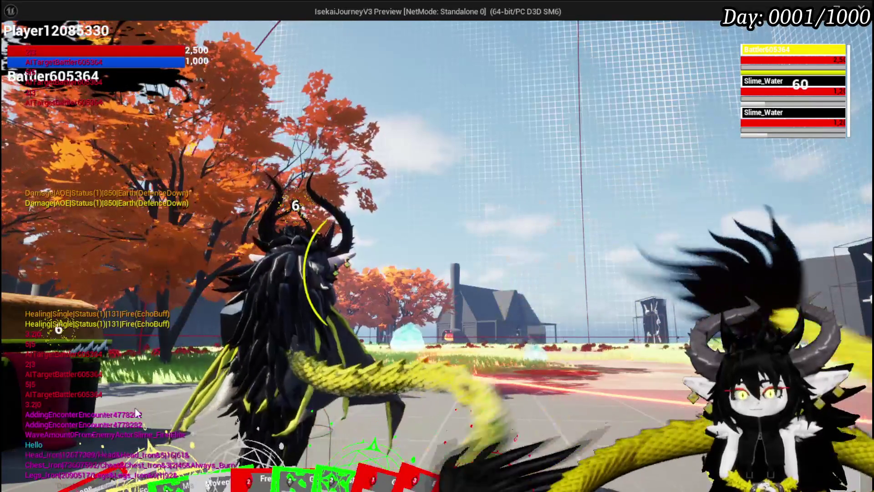
mouse_move(247, 420)
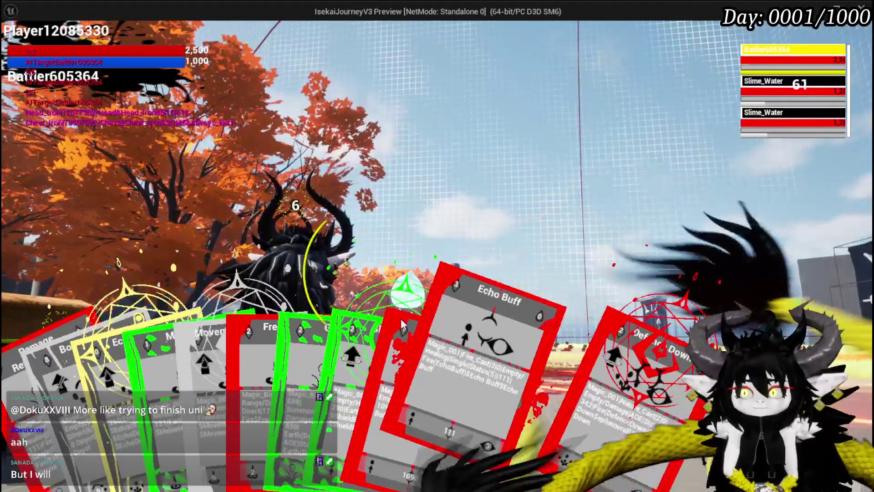
left_click(449, 395)
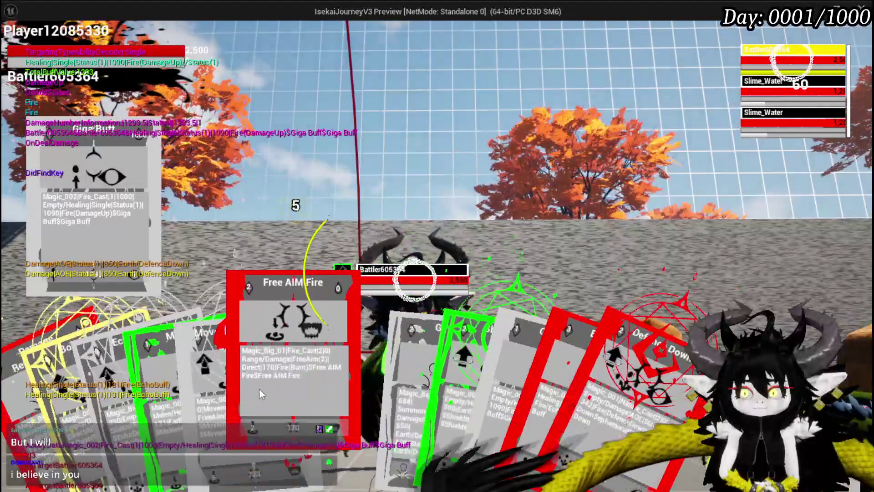
left_click(265, 389)
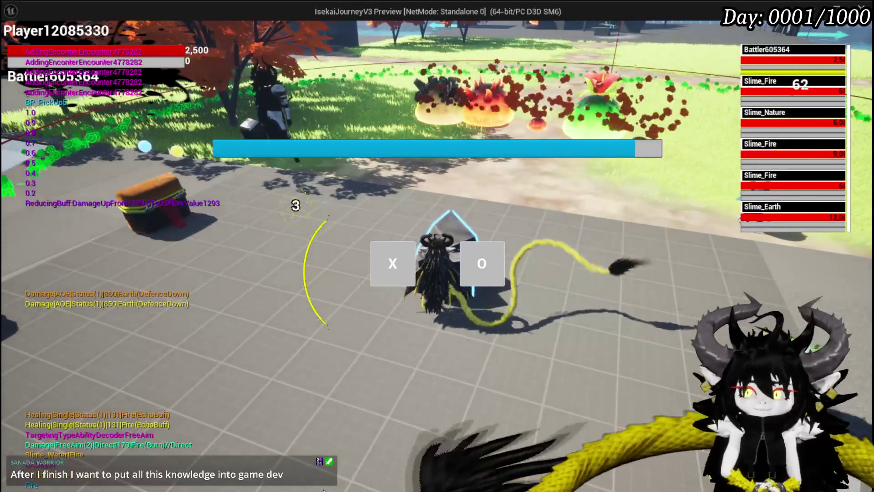
- Start the Fire, Nature and Earth slime battle; play Echo Buff and Defence Down on Slime_Fire
left_click(387, 282)
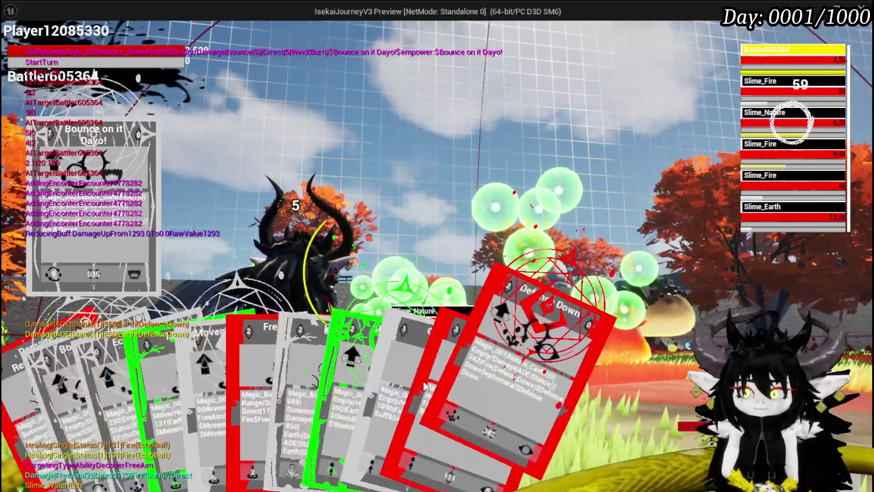
mouse_move(449, 397)
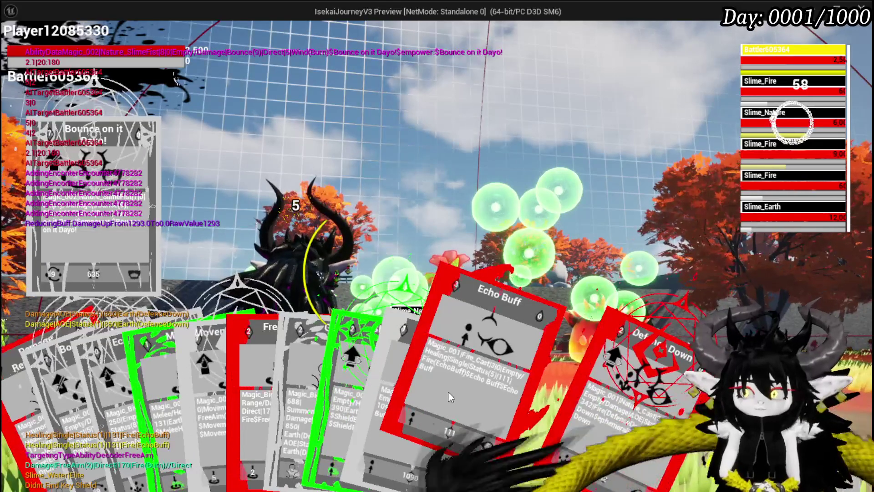
left_click(448, 392)
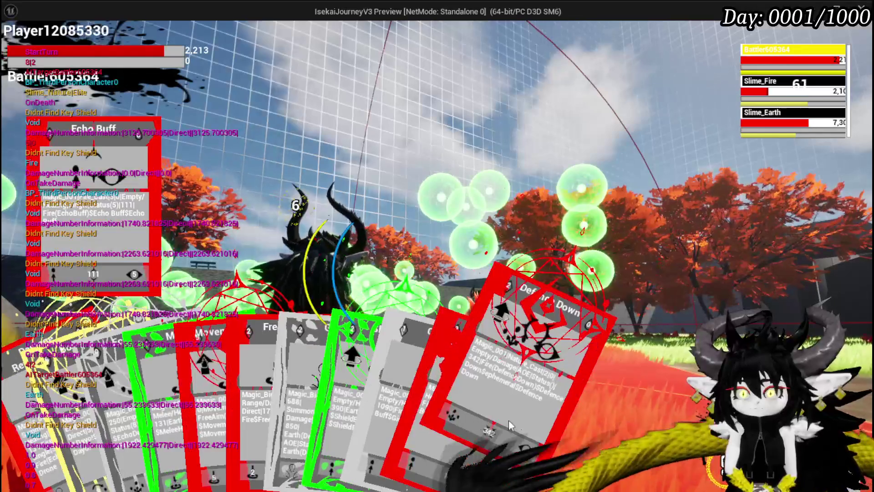
left_click(509, 420)
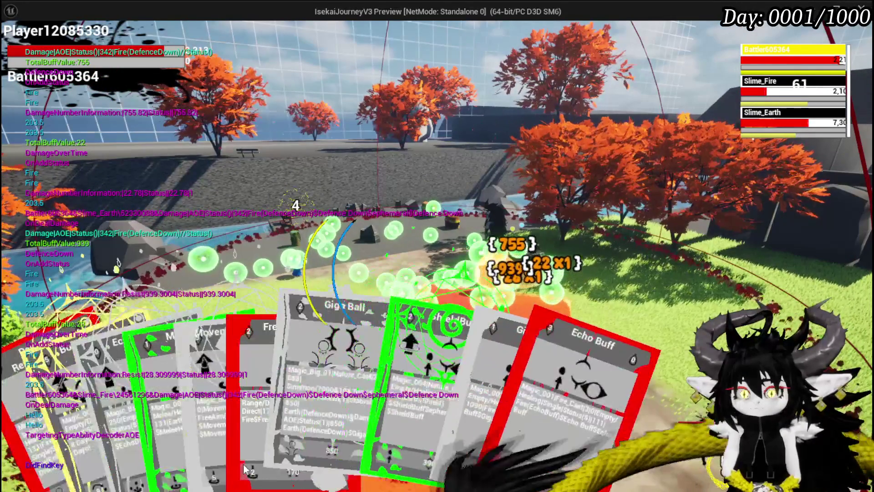
- Cast Free AIM Fire twice to finish the slimes, then open the combat results screen
left_click(267, 370)
left_click(370, 371)
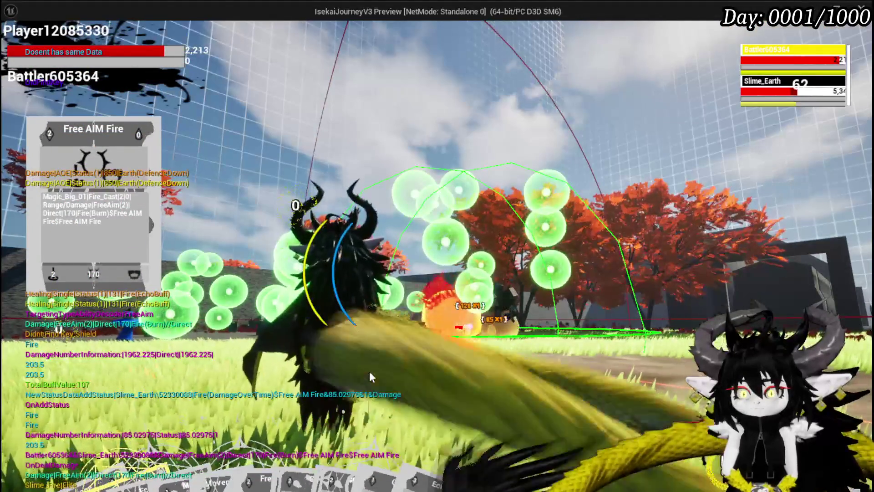
left_click(369, 373)
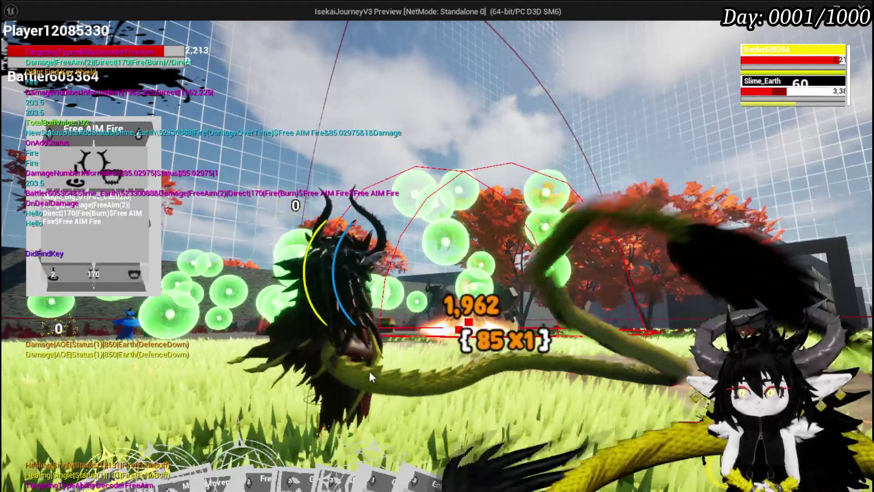
key("w")
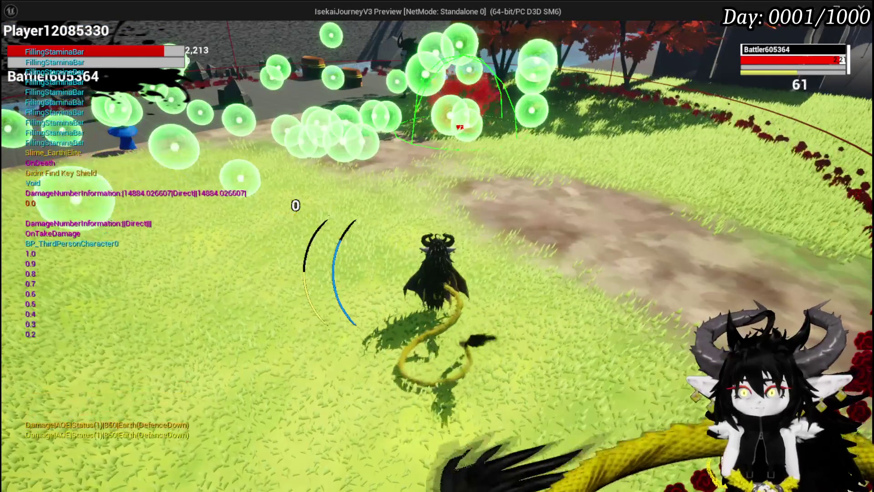
key("i")
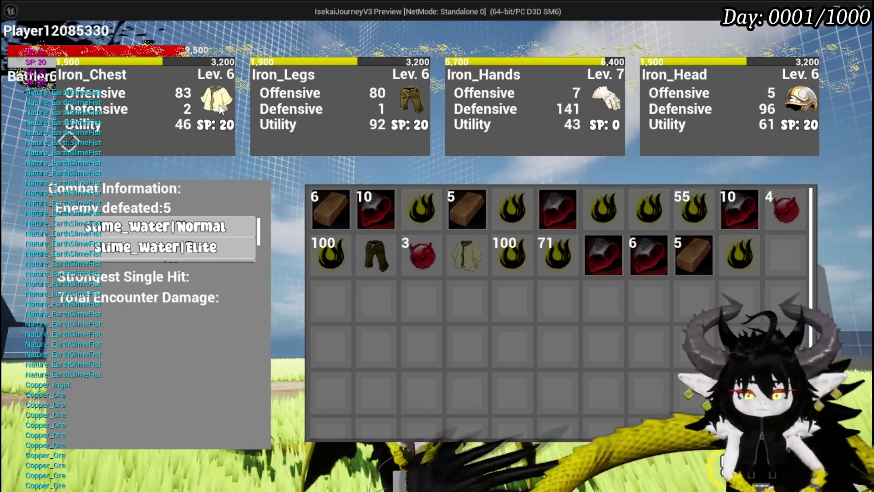
- Restart the game preview, check the head-slot helmets, then run and jump toward the Slime_Earth pair
key("Escape")
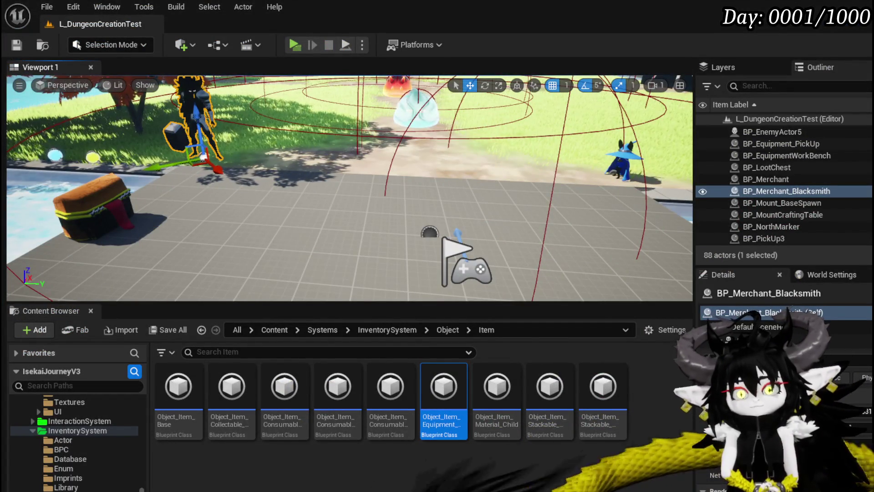
left_click(299, 47)
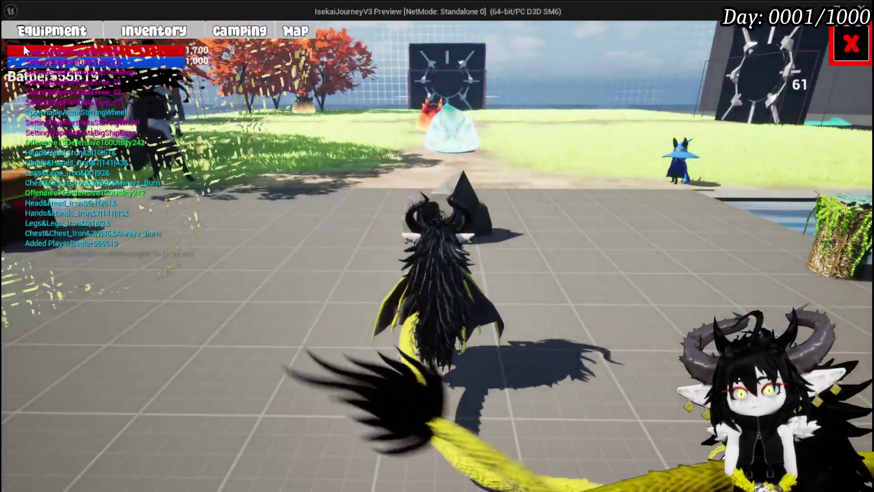
left_click(69, 35)
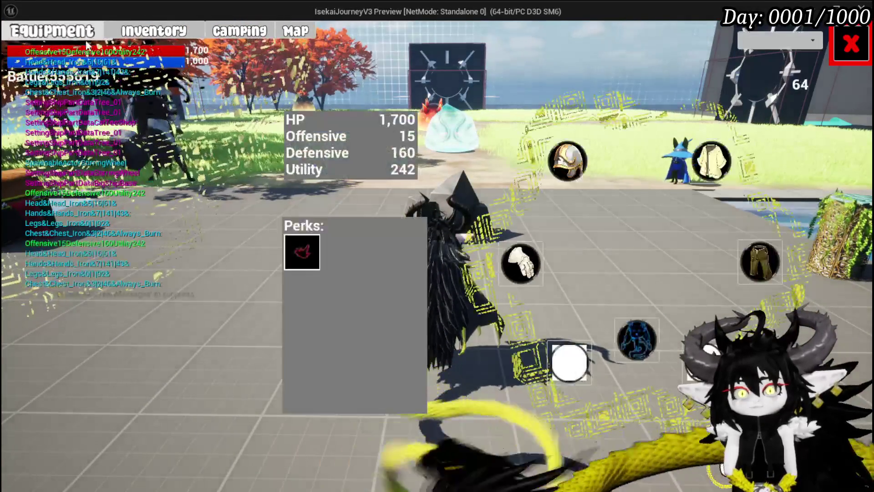
left_click(567, 161)
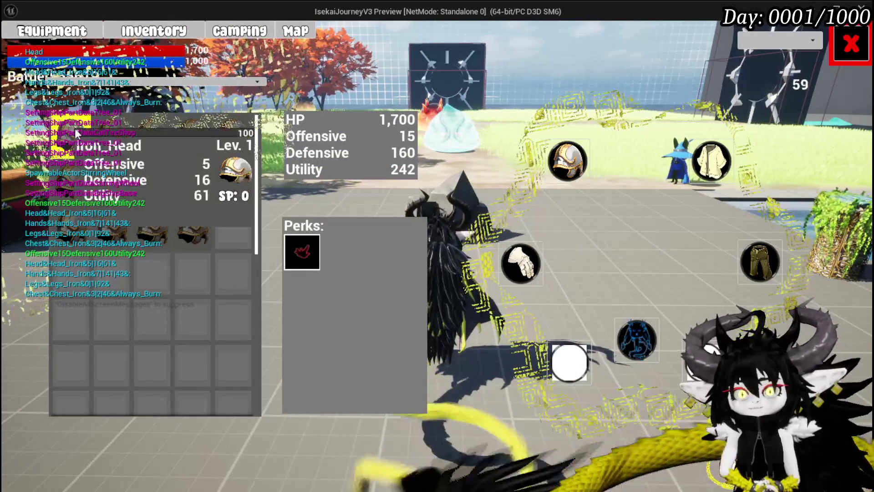
left_click(852, 43)
key("w")
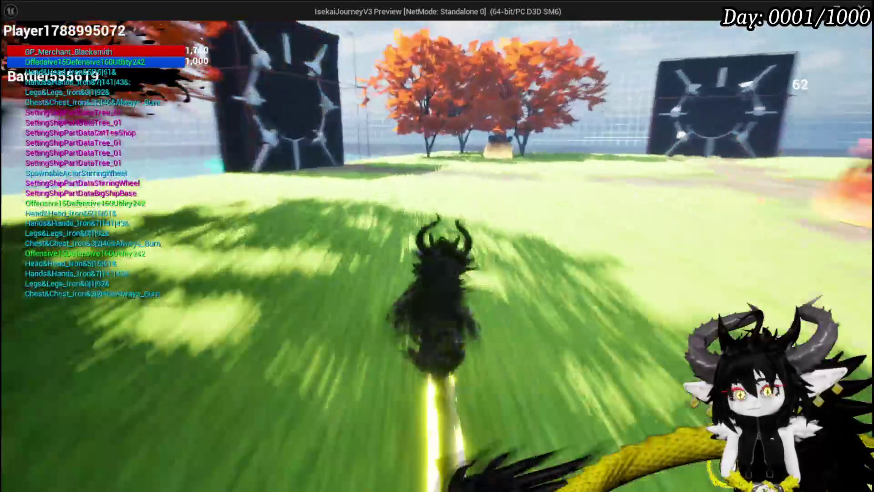
key("space")
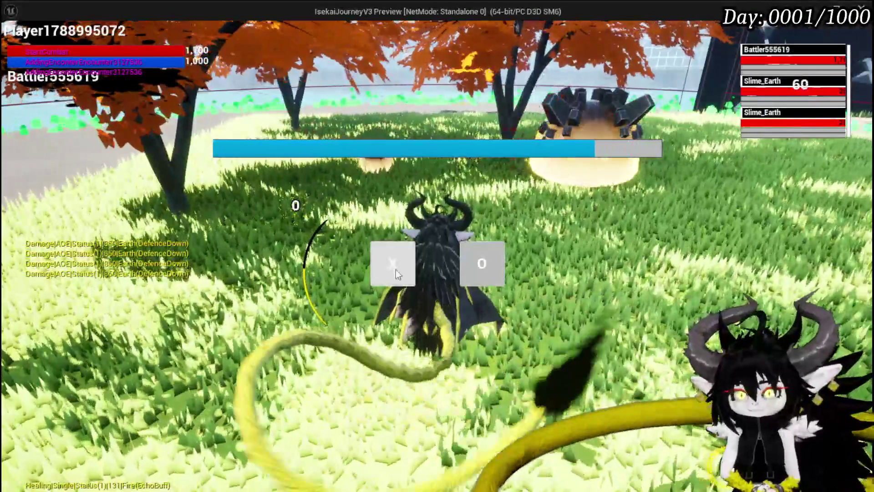
- Start the Slime_Earth battle and defeat both slimes with a Free AIM Fire cast
left_click(395, 267)
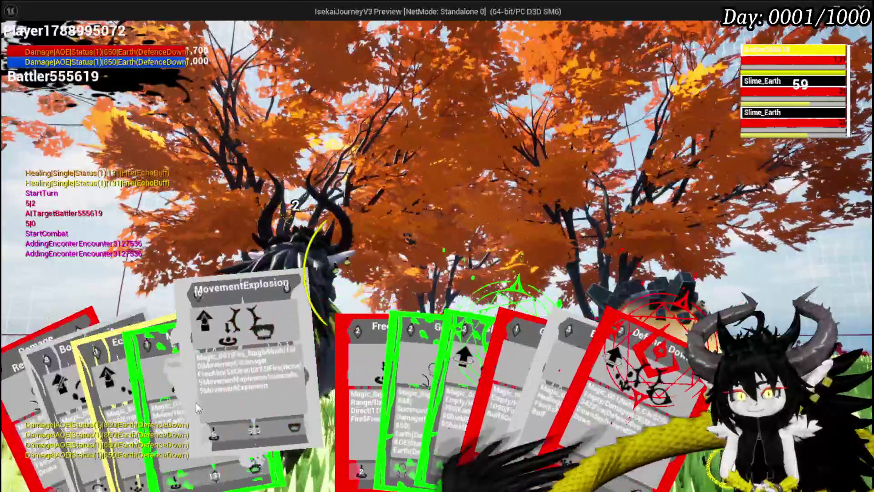
left_click(376, 407)
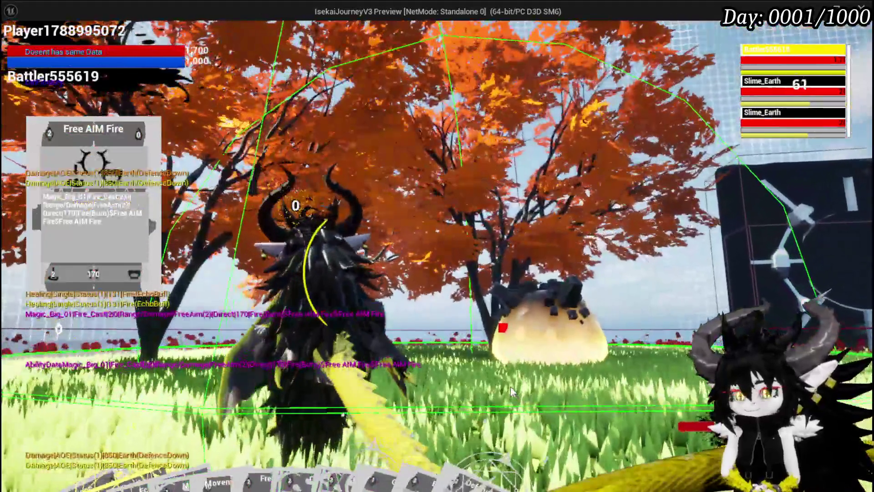
left_click(511, 392)
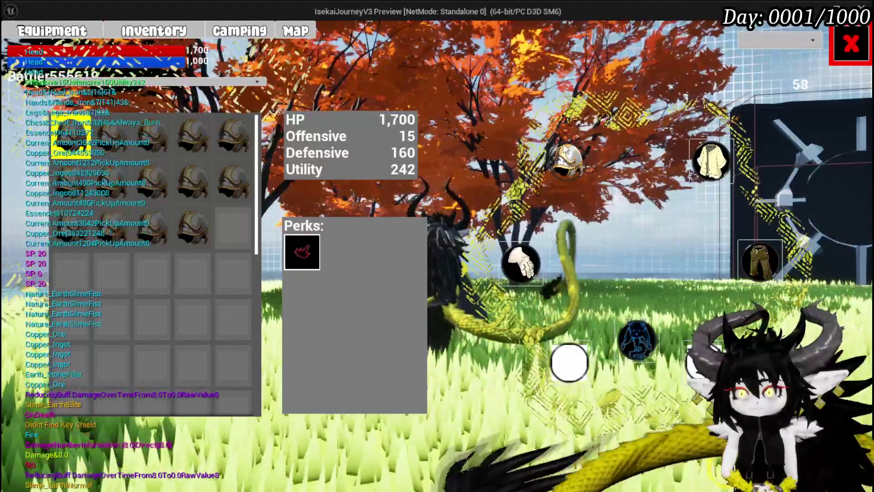
- Close the equipment screen and end Play In Editor, back to the L_DungeonCreationTest level
mouse_move(81, 131)
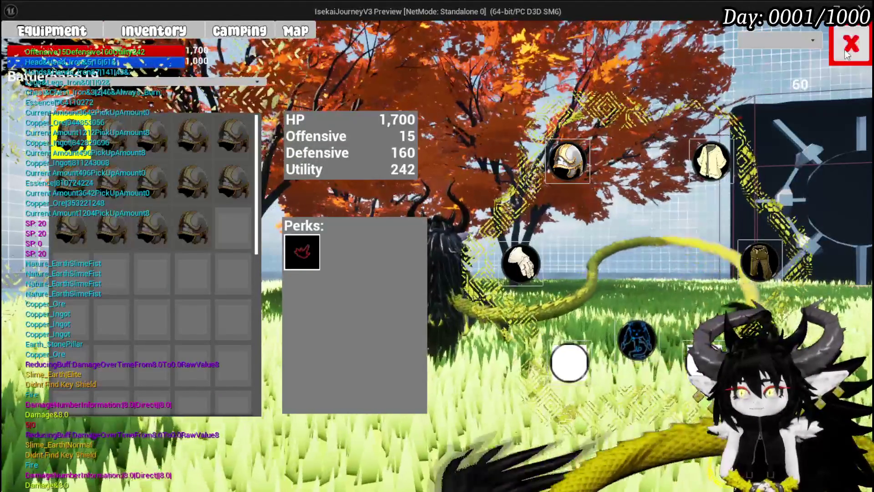
key("Escape")
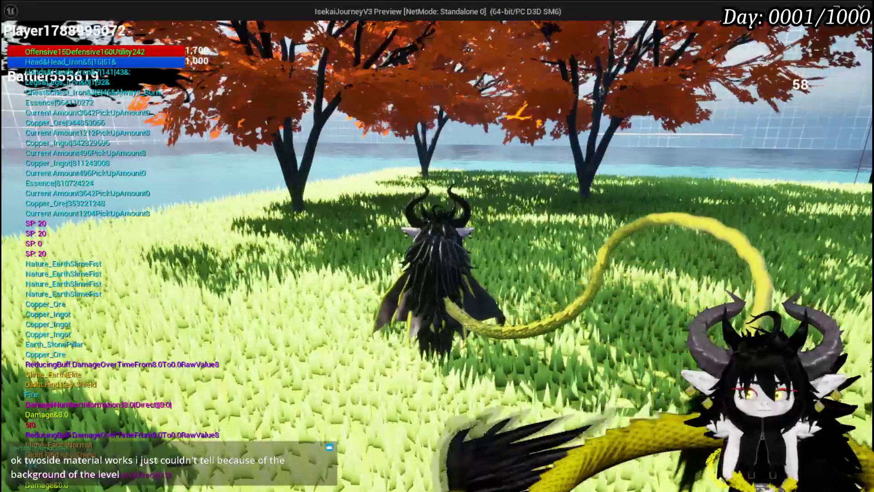
key("Escape")
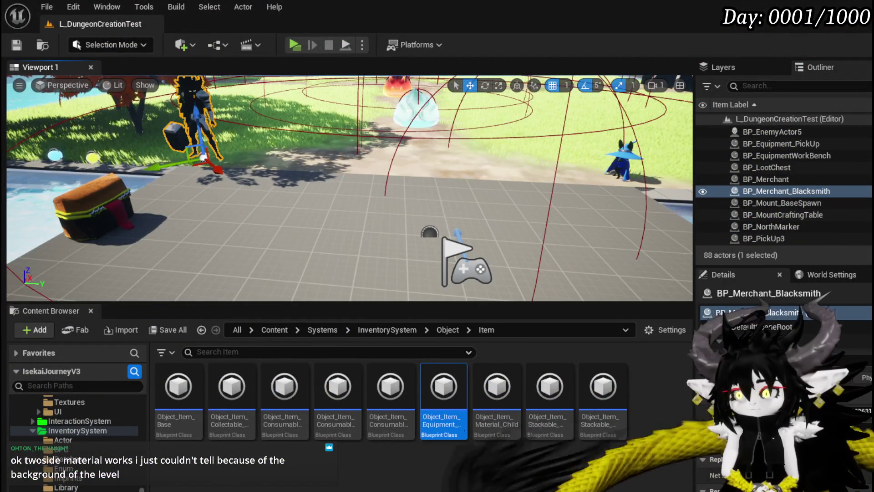
- Bring up Object_Item_Equipment_Child's AddXP graph and inspect the loop, SET nodes and Current Level variable
key("alt+Tab")
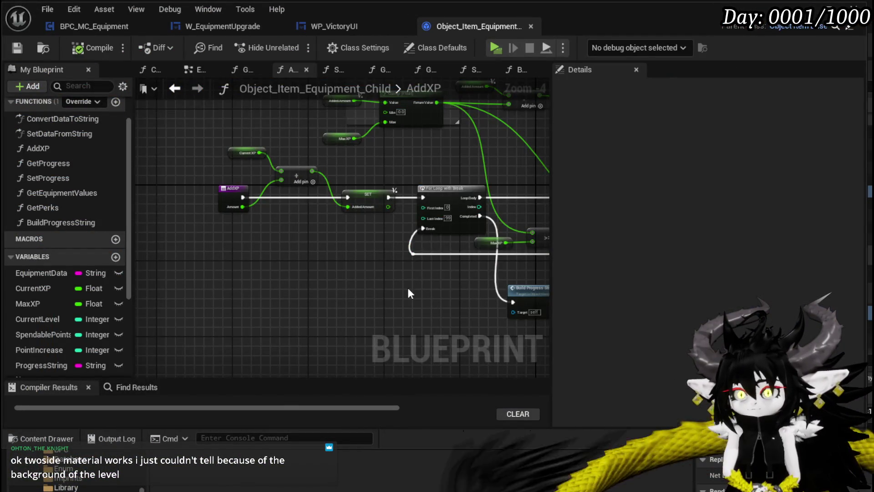
left_click_drag(409, 293, 211, 258)
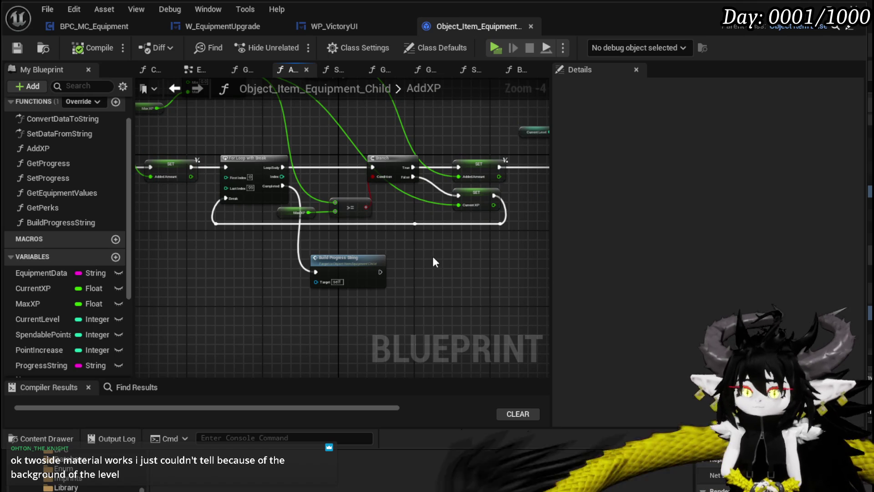
mouse_move(435, 262)
left_mouse_down()
mouse_move(258, 300)
mouse_move(212, 279)
left_mouse_up()
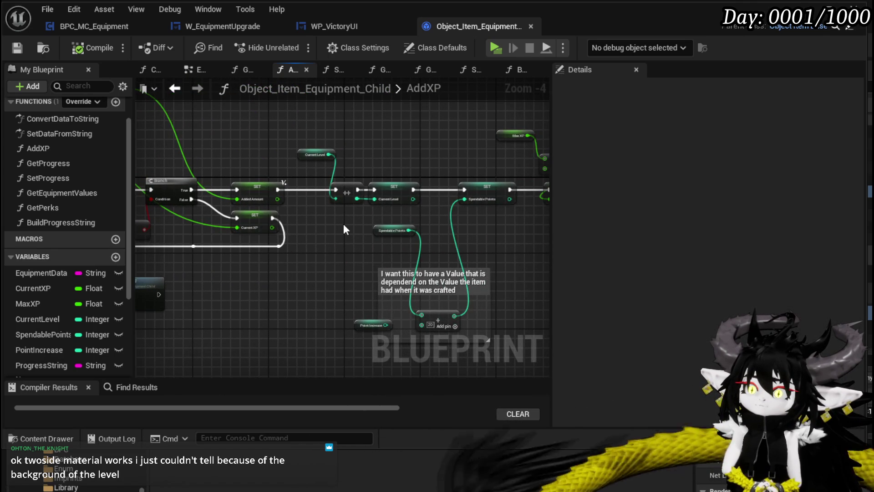
mouse_move(343, 230)
left_mouse_down()
mouse_move(326, 227)
mouse_move(487, 241)
left_mouse_up()
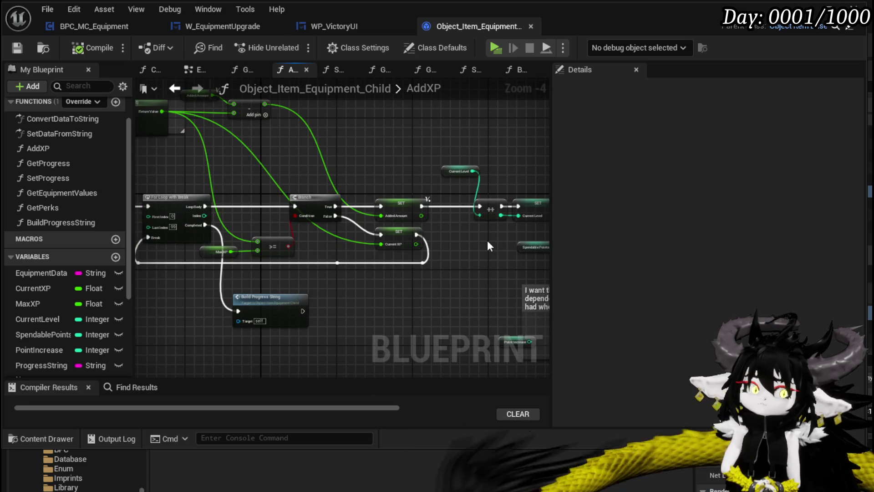
left_click(451, 171)
scroll(661, 244, "down", 10)
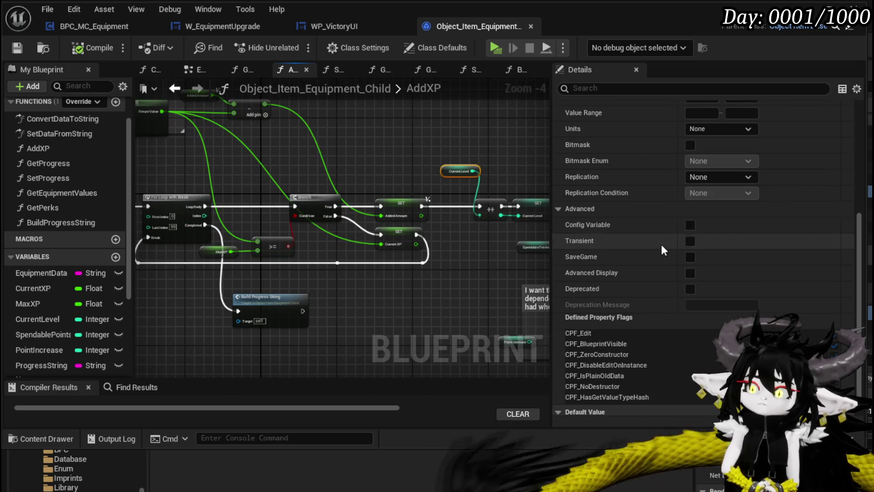
- Review the For Loop, Build Progress String and later SET nodes, then go to W_EquipmentUpgrade
left_click(382, 173)
mouse_move(399, 179)
left_mouse_down()
mouse_move(583, 201)
mouse_move(291, 197)
mouse_move(405, 197)
left_mouse_up()
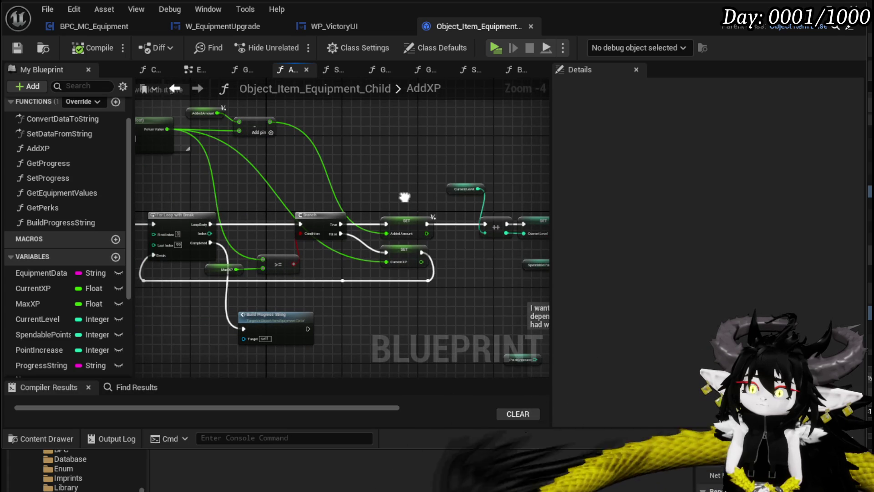
mouse_move(405, 196)
left_mouse_down()
mouse_move(131, 182)
mouse_move(545, 209)
left_mouse_up()
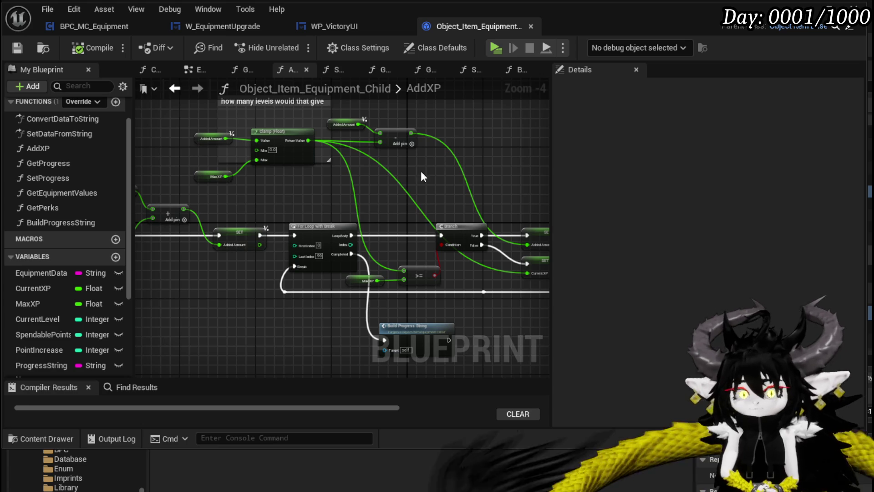
mouse_move(279, 192)
left_mouse_down()
mouse_move(307, 196)
mouse_move(322, 230)
left_mouse_up()
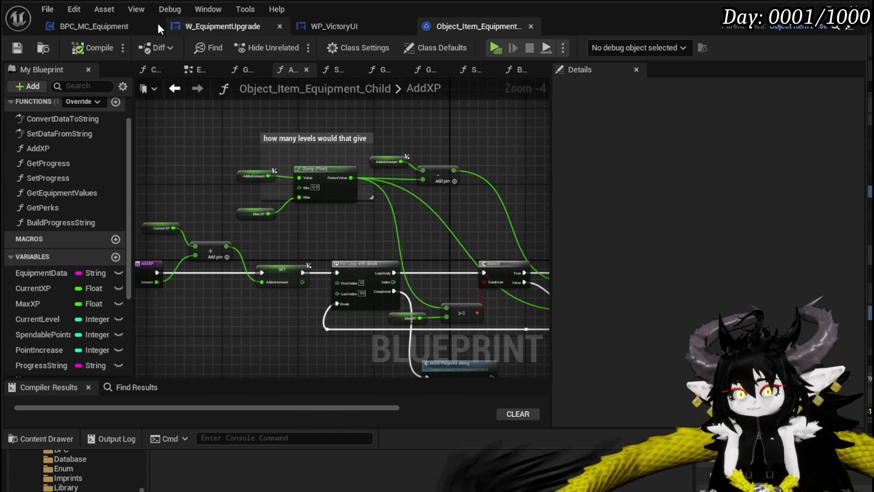
left_click(240, 28)
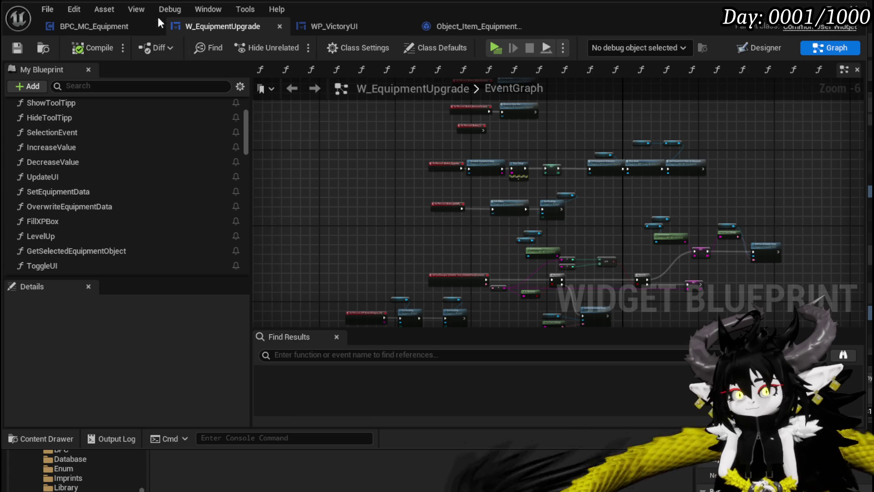
- In WP_VictoryUI's AddEquipmentUpgrade graph, move the Set Data and Fill Progress Bar nodes up-left
scroll(337, 191, "up", 4)
scroll(374, 193, "down", 3)
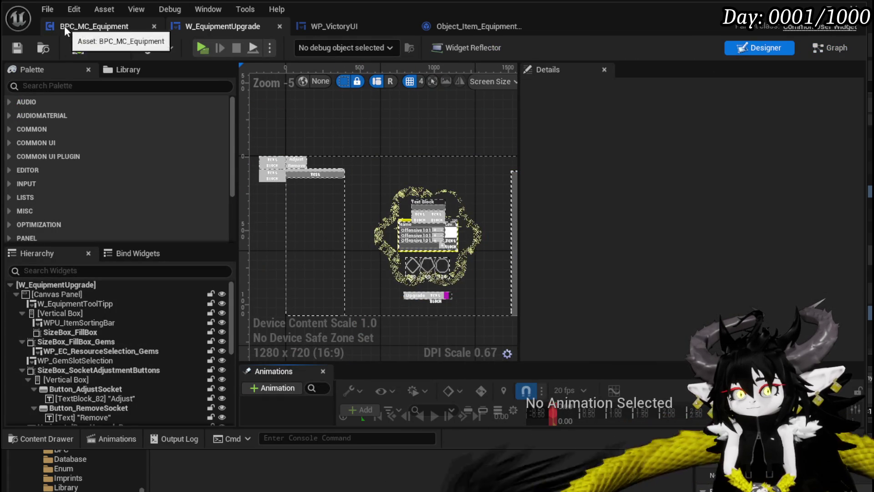
left_click(329, 27)
left_click_drag(488, 147, 588, 154)
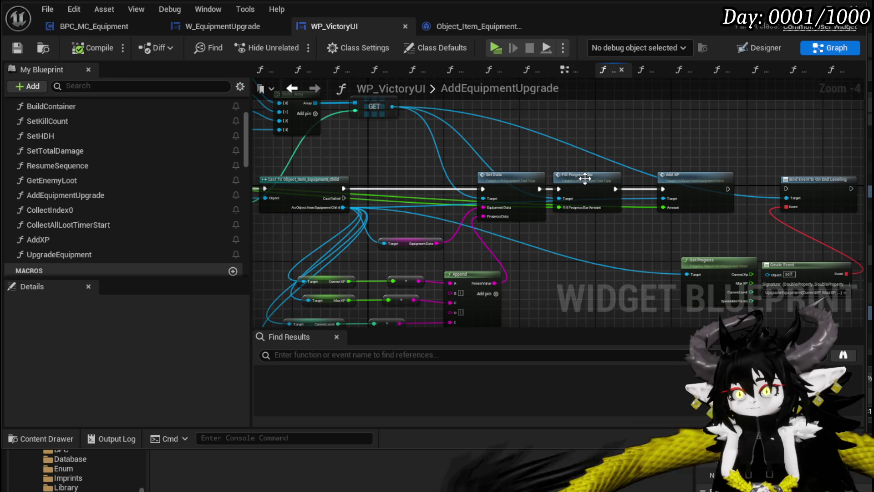
scroll(594, 178, "up", 1)
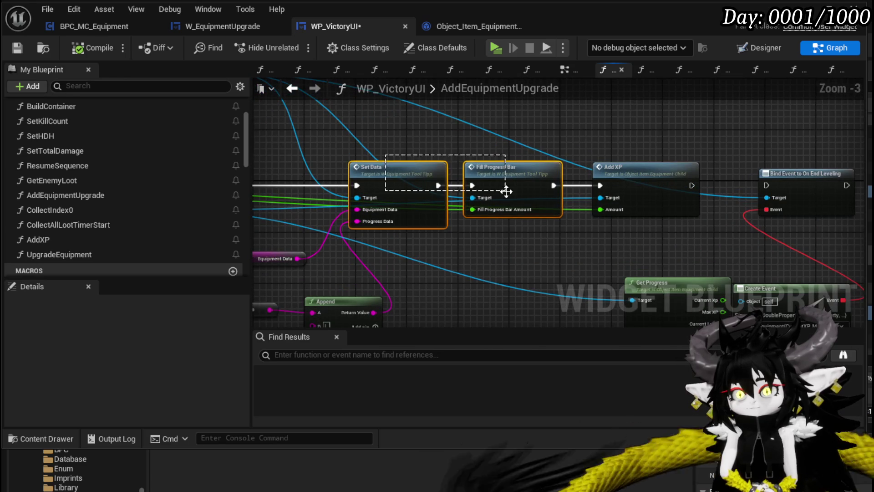
mouse_move(566, 184)
left_mouse_down()
mouse_move(530, 135)
mouse_move(532, 121)
mouse_move(524, 138)
mouse_move(656, 182)
mouse_move(431, 191)
left_mouse_up()
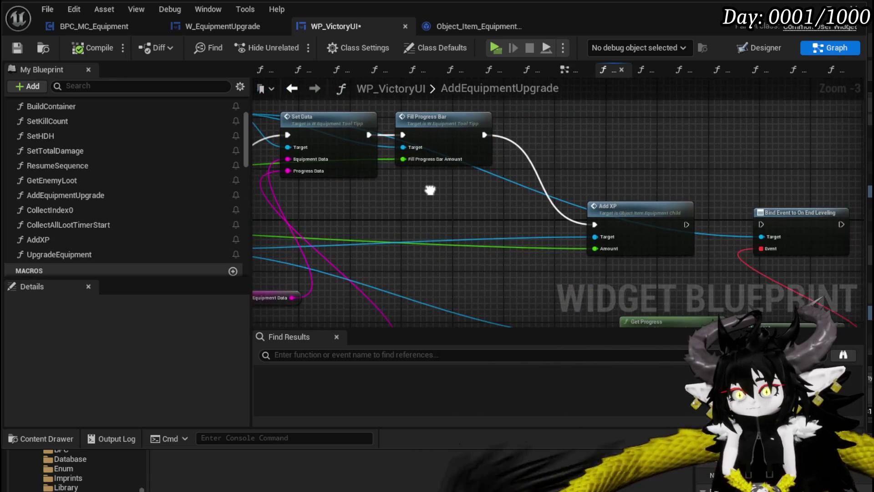
scroll(500, 177, "down", 1)
left_click_drag(560, 153, 610, 163)
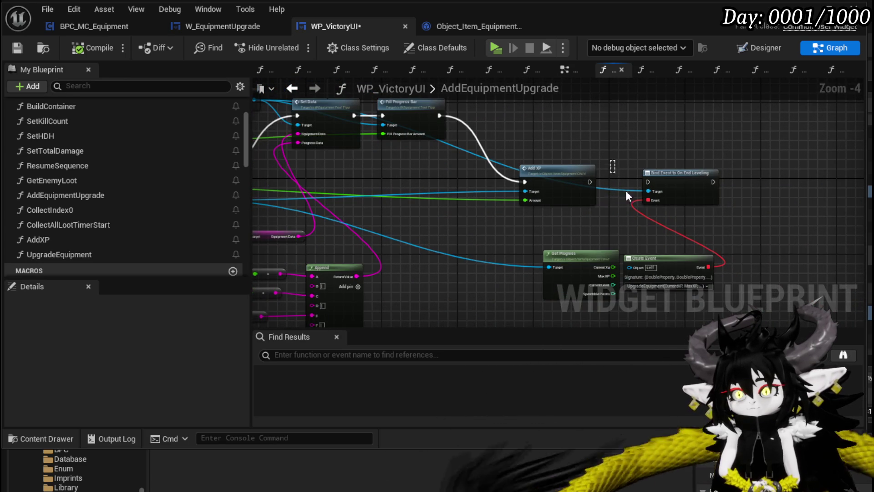
- Delete the Bind Event to On End Leveling, Get Progress and Create Event nodes, then compile
left_click_drag(718, 248, 663, 169)
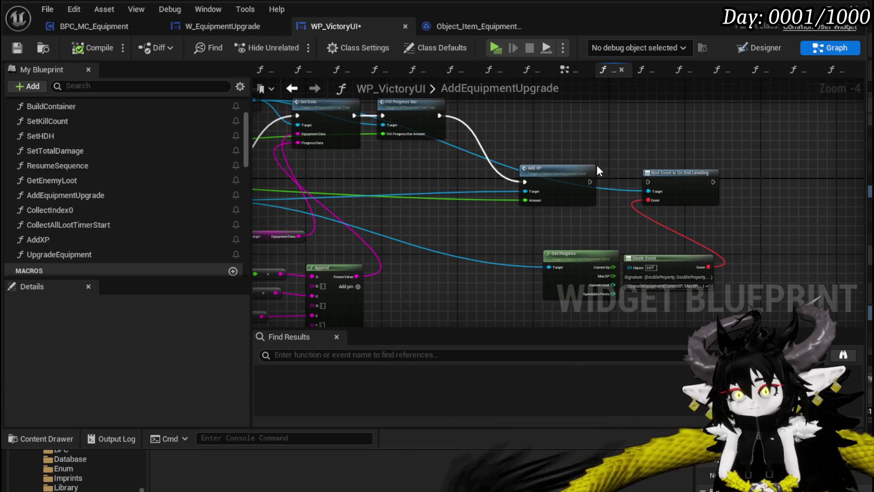
mouse_move(664, 235)
left_mouse_down()
mouse_move(698, 291)
mouse_move(709, 259)
left_mouse_up()
key("Delete")
mouse_move(526, 233)
left_mouse_down()
mouse_move(553, 245)
mouse_move(745, 260)
mouse_move(696, 257)
left_mouse_up()
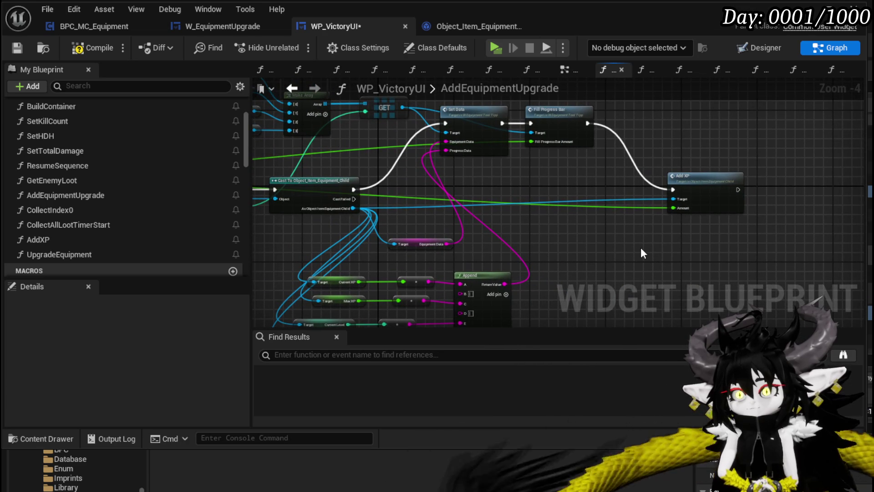
left_click(87, 49)
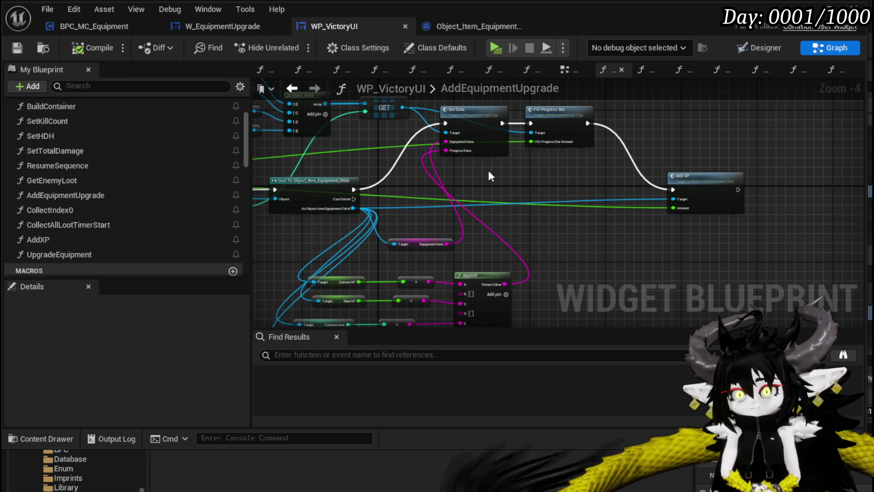
mouse_move(523, 180)
left_mouse_down()
mouse_move(533, 173)
mouse_move(542, 184)
mouse_move(566, 134)
mouse_move(635, 144)
left_mouse_up()
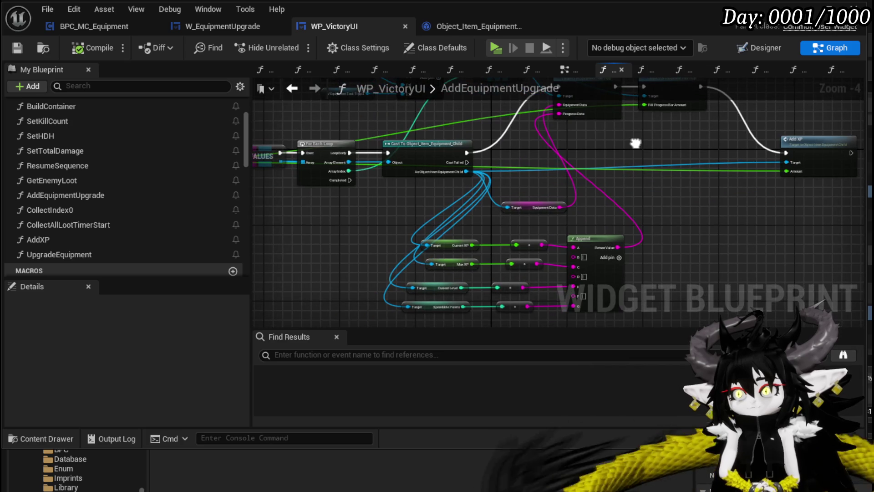
- Add a Progress String getter from the equipment cast, wire it into Set Data, and save
left_click_drag(466, 172, 332, 207)
type("get")
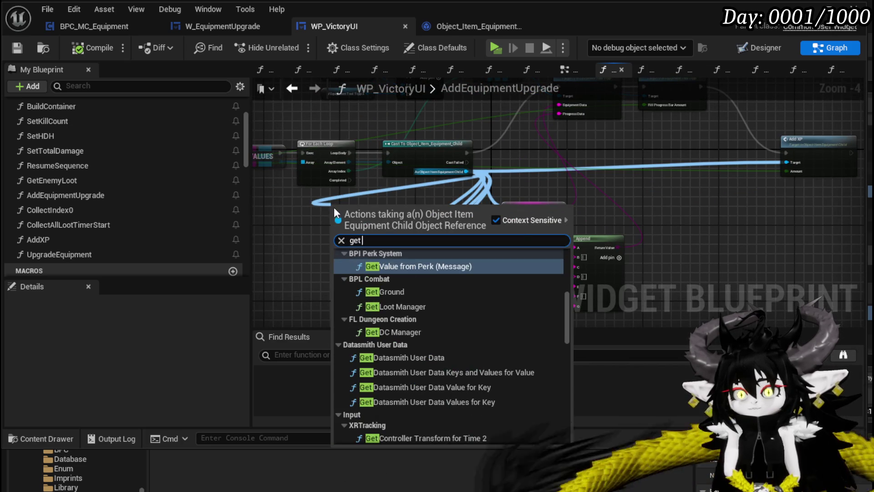
type(" prog")
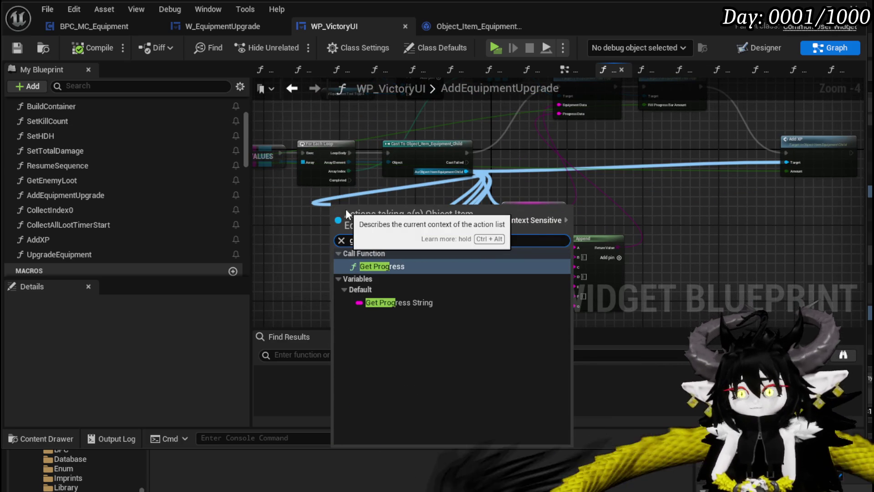
left_click(387, 303)
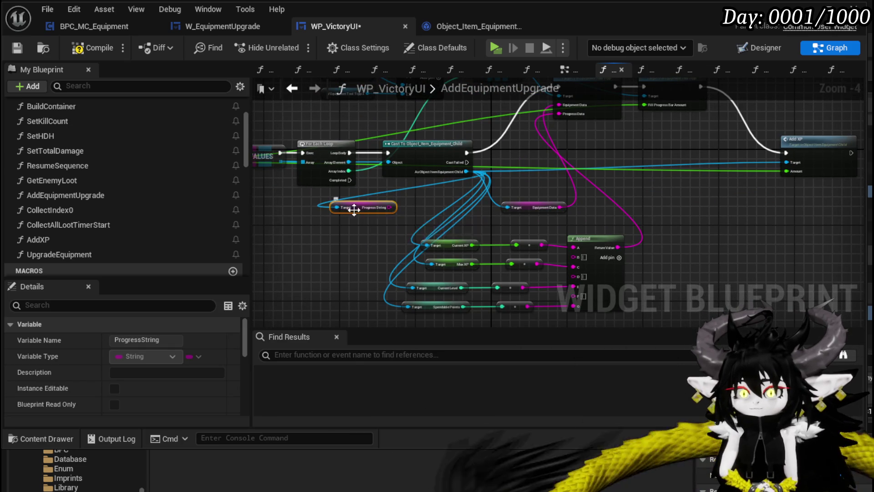
mouse_move(510, 189)
left_mouse_down()
mouse_move(417, 242)
mouse_move(481, 167)
left_mouse_up()
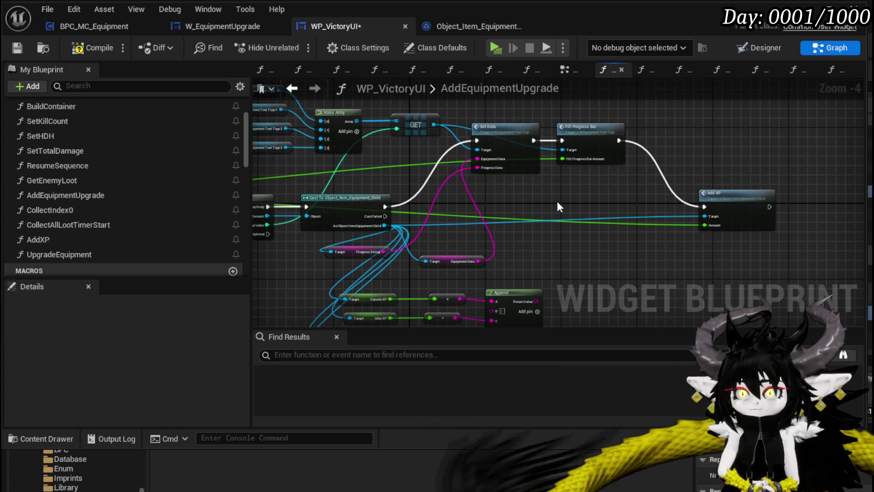
mouse_move(351, 252)
left_mouse_down()
mouse_move(451, 240)
mouse_move(446, 225)
left_mouse_up()
mouse_move(447, 259)
left_mouse_down()
mouse_move(455, 231)
mouse_move(420, 153)
left_mouse_up()
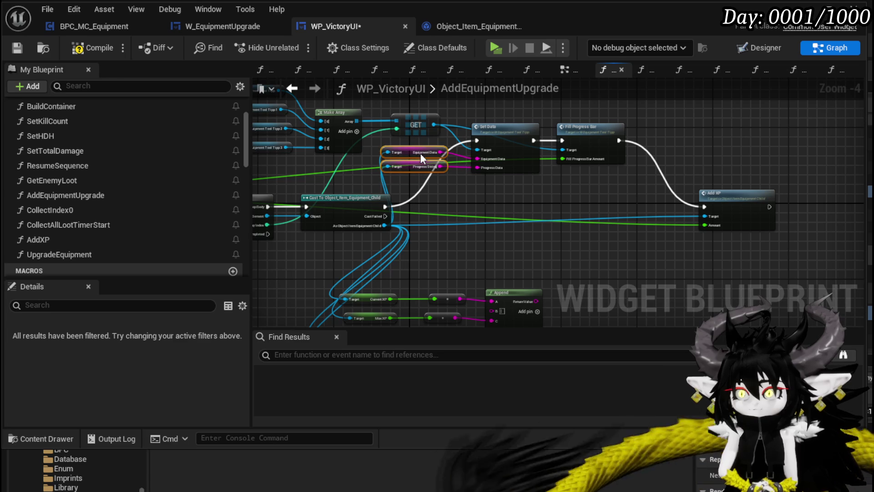
mouse_move(491, 267)
left_mouse_down()
mouse_move(498, 195)
mouse_move(512, 240)
left_mouse_up()
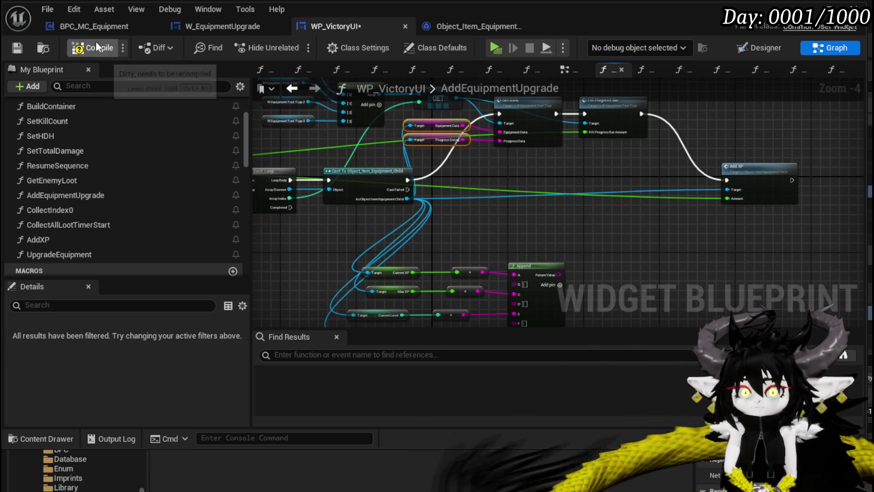
left_click(20, 49)
- Delete the UpgradeEquipment function from WP_VictoryUI
left_click_drag(471, 198, 774, 223)
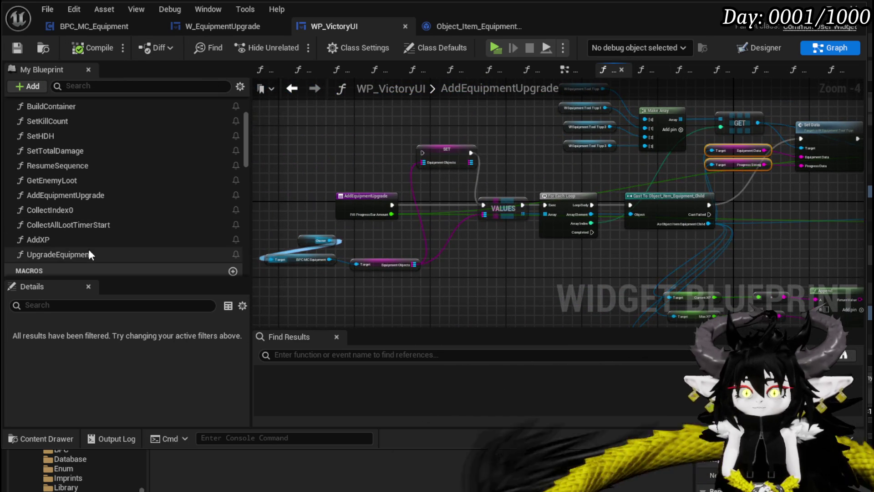
left_click(749, 112)
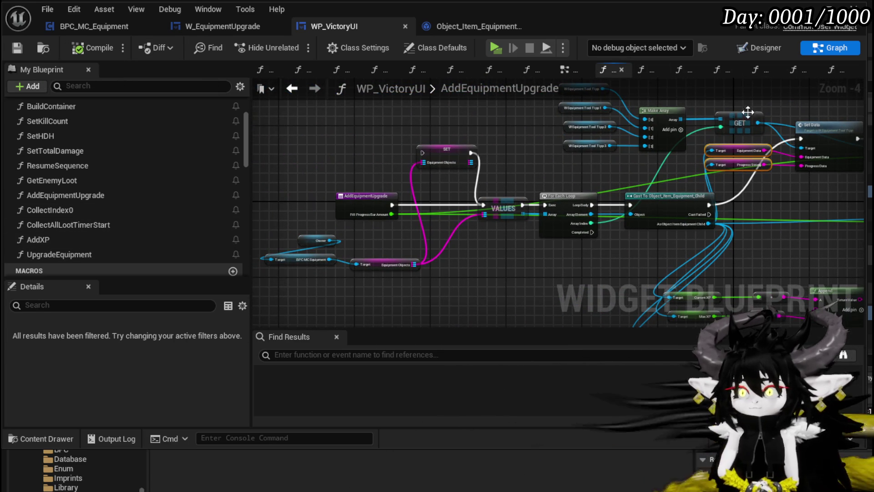
left_click(359, 157)
left_click(59, 254)
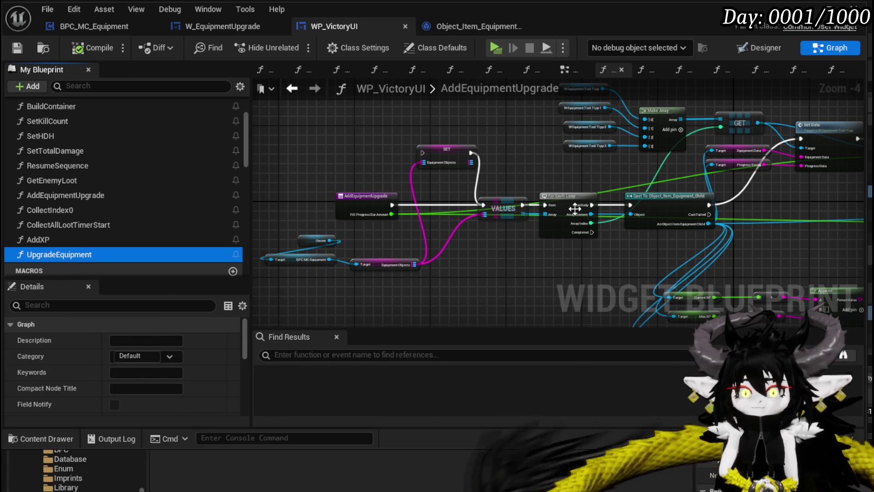
left_click_drag(501, 212, 255, 214)
left_click_drag(857, 227, 611, 227)
left_click_drag(482, 279, 623, 239)
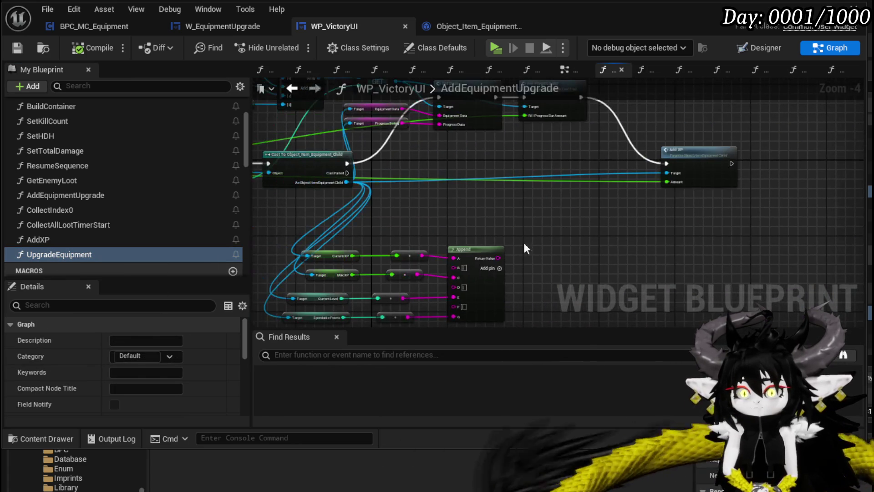
left_click(41, 225)
left_click(39, 240)
left_click(38, 255)
key("Delete")
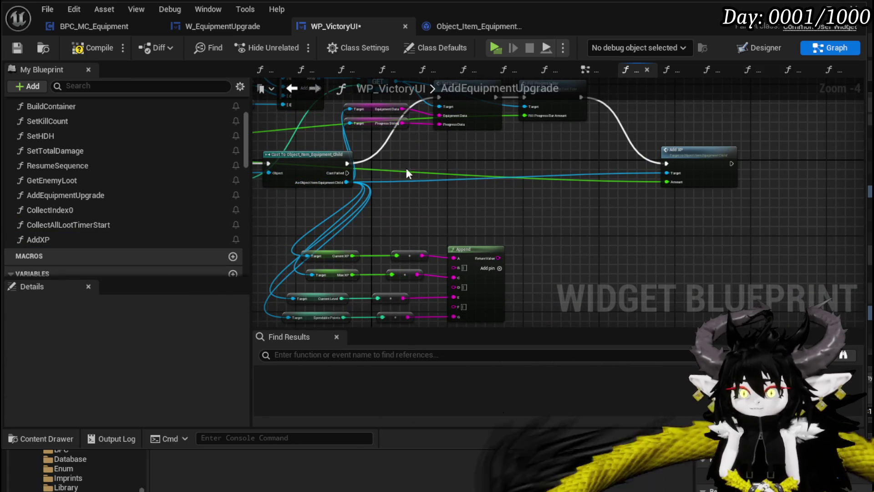
- Compile and save WP_VictoryUI, then return to the level editor
left_click(92, 47)
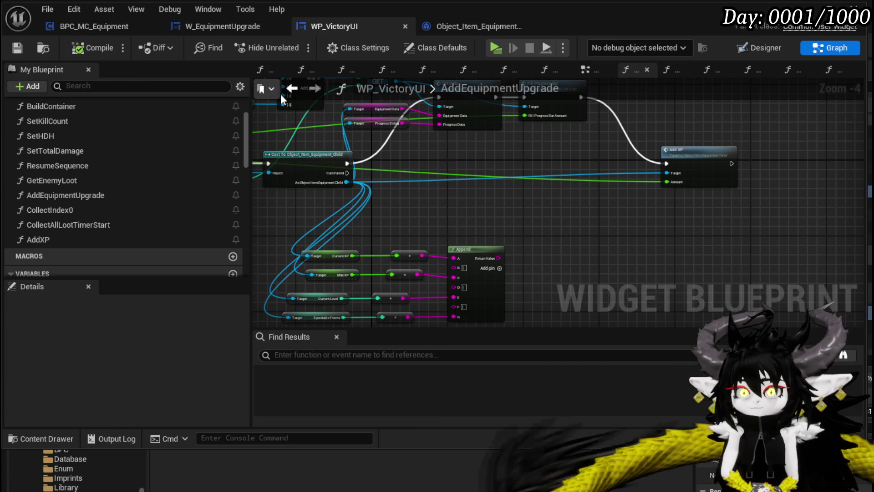
mouse_move(426, 199)
left_mouse_down()
mouse_move(660, 248)
mouse_move(741, 232)
left_mouse_up()
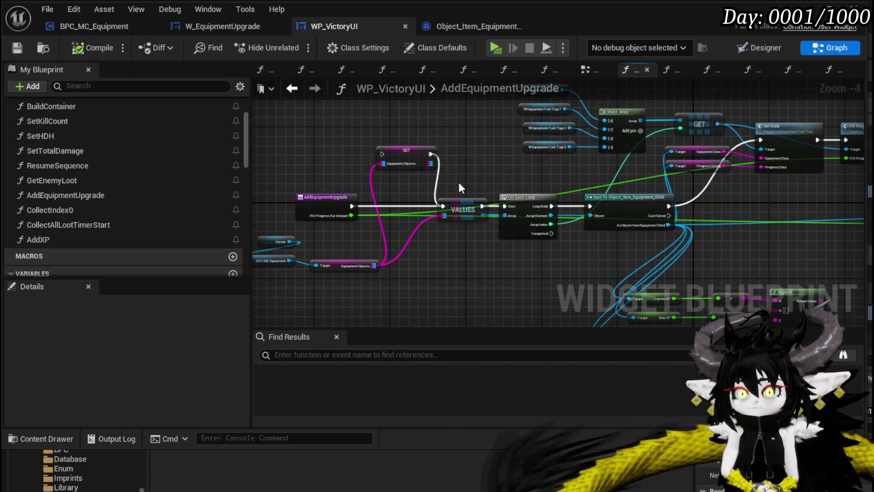
left_click_drag(460, 187, 321, 170)
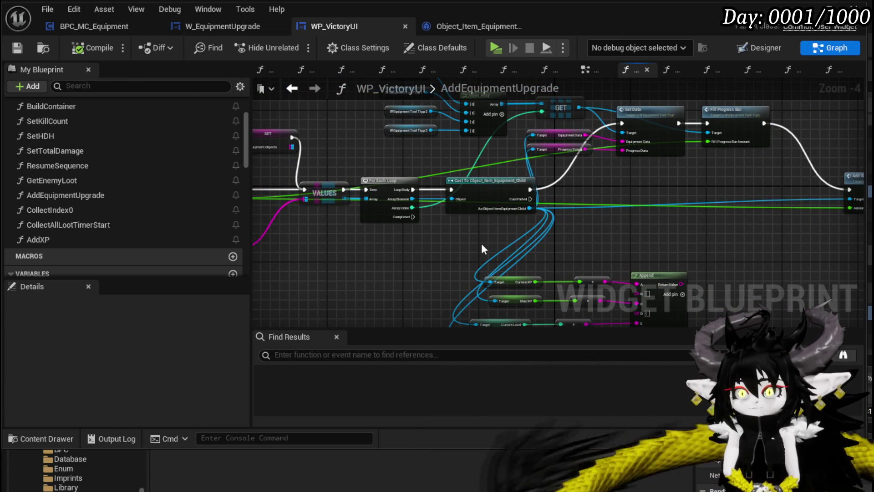
left_click(663, 189)
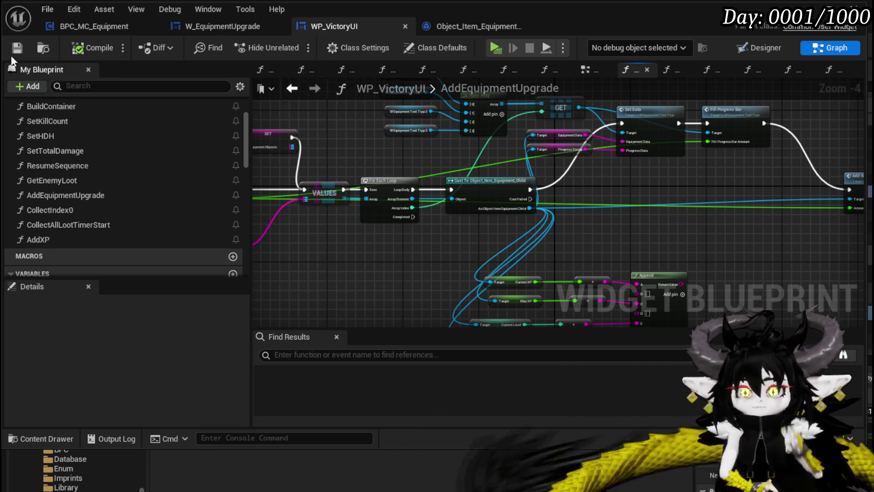
left_click(14, 51)
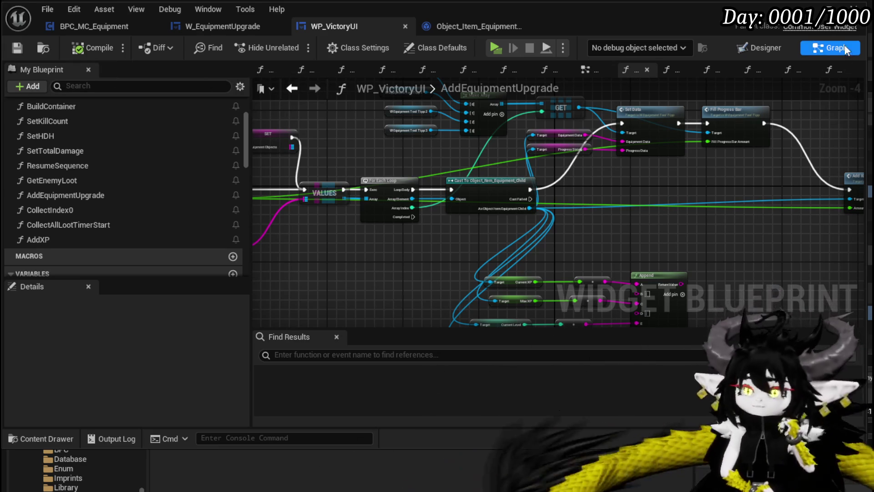
left_click(81, 461)
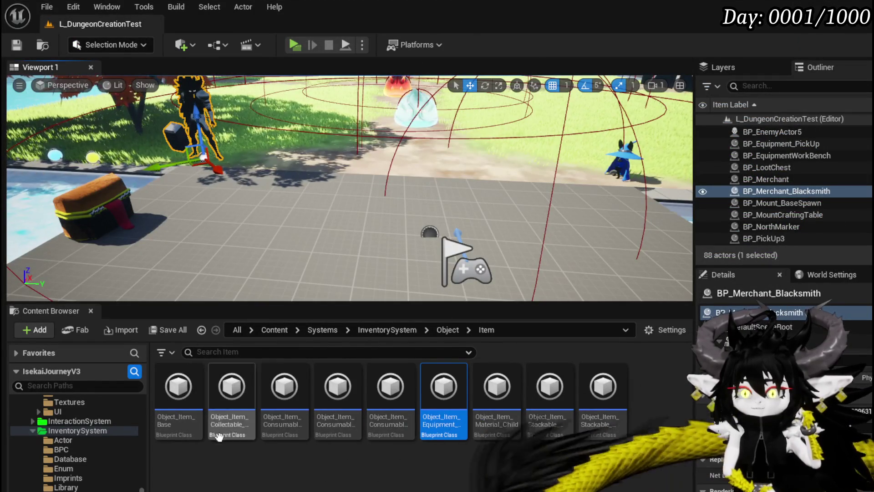
scroll(78, 448, "up", 3)
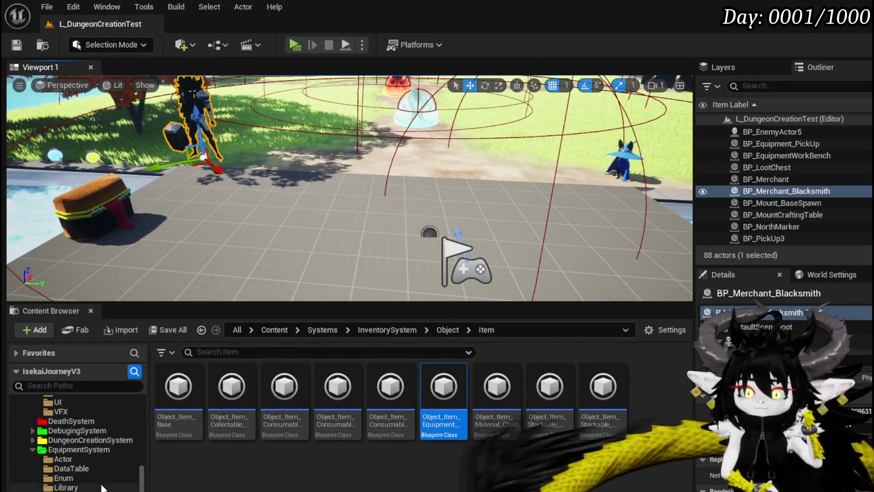
scroll(102, 487, "up", 10)
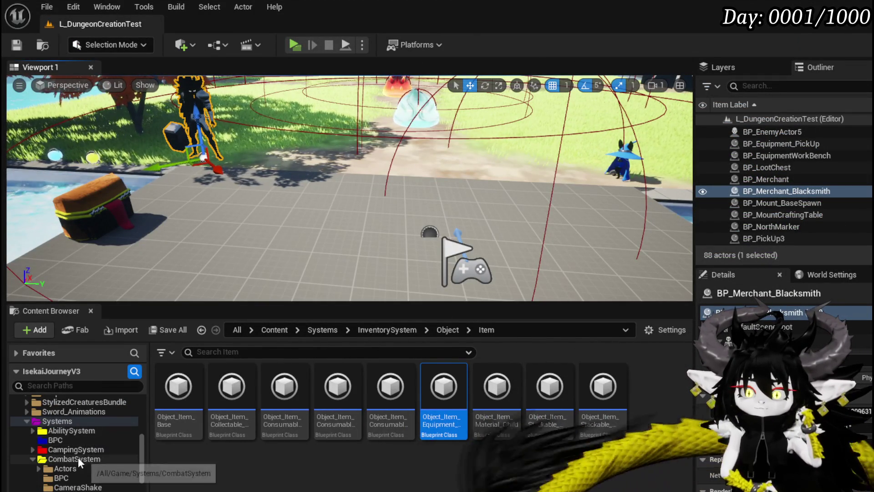
scroll(79, 456, "down", 3)
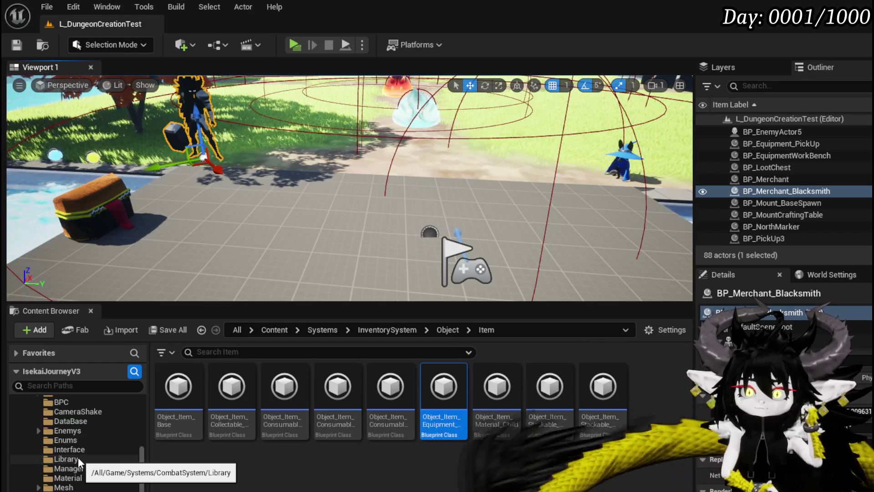
scroll(78, 458, "down", 2)
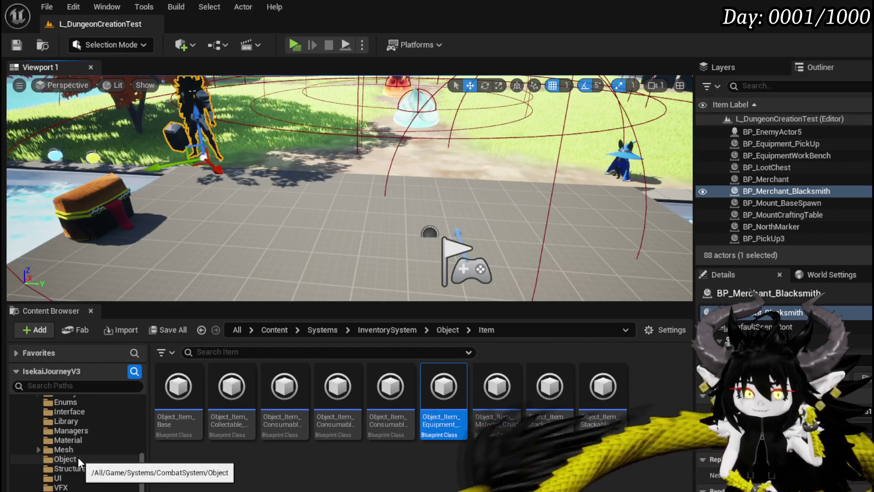
scroll(78, 457, "down", 2)
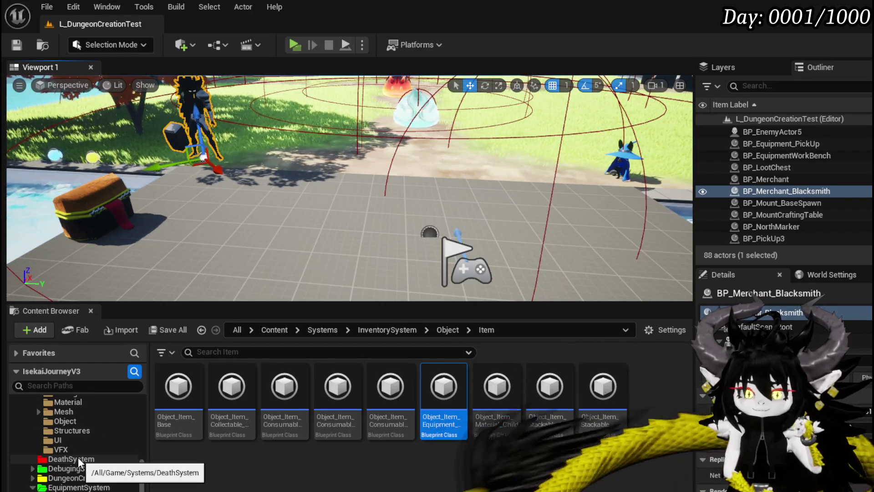
scroll(77, 457, "down", 3)
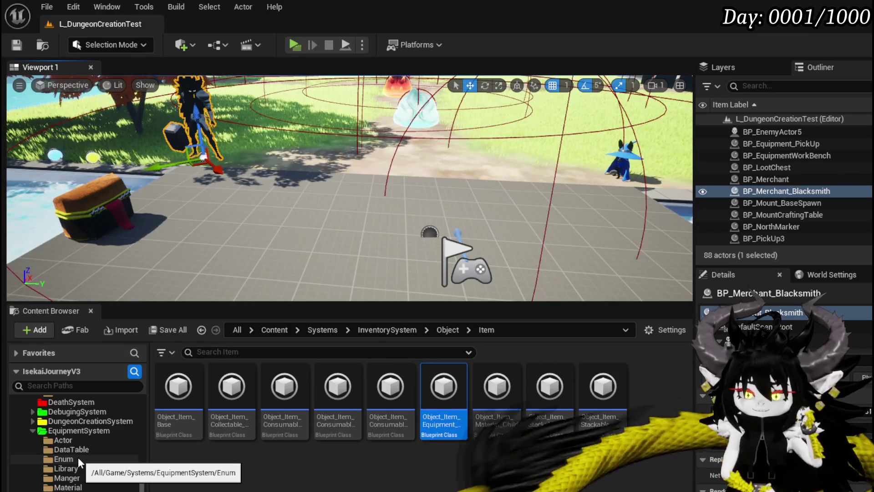
scroll(78, 457, "down", 2)
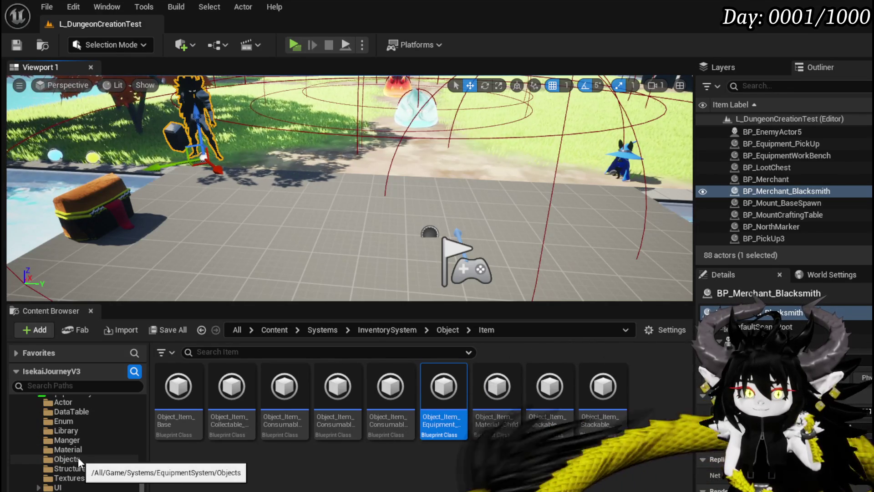
scroll(78, 457, "down", 5)
scroll(78, 458, "down", 1)
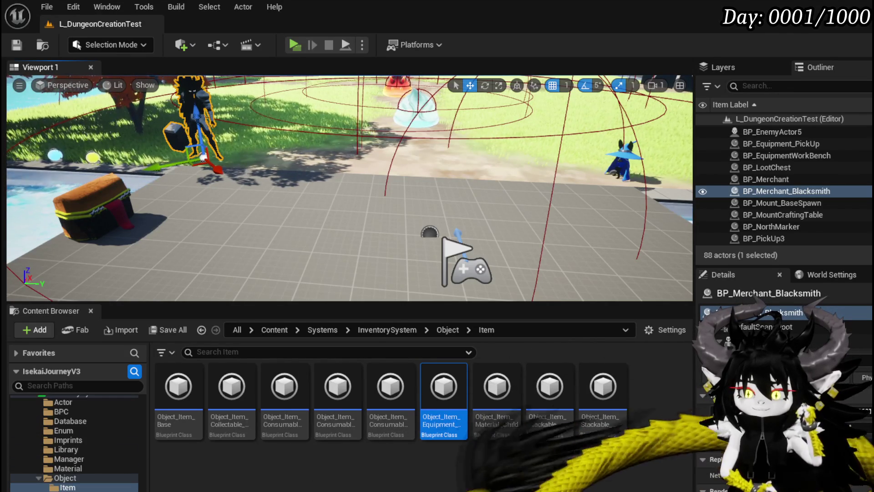
scroll(91, 474, "up", 3)
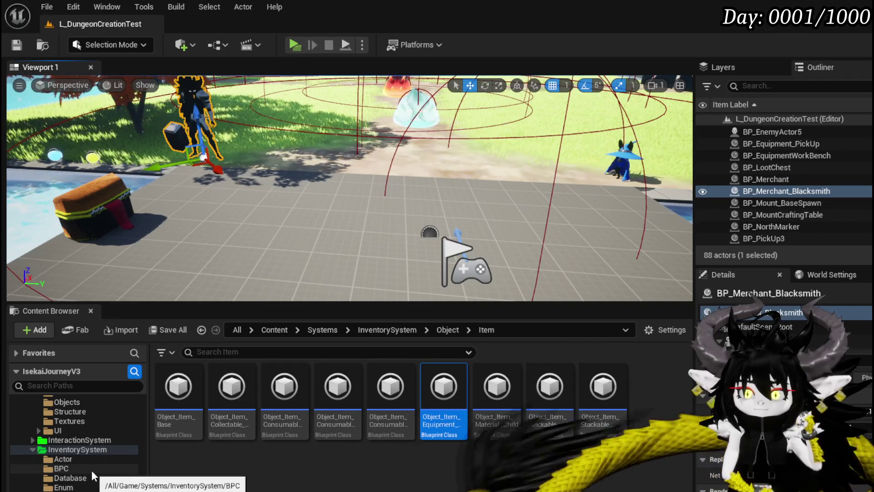
scroll(92, 474, "down", 6)
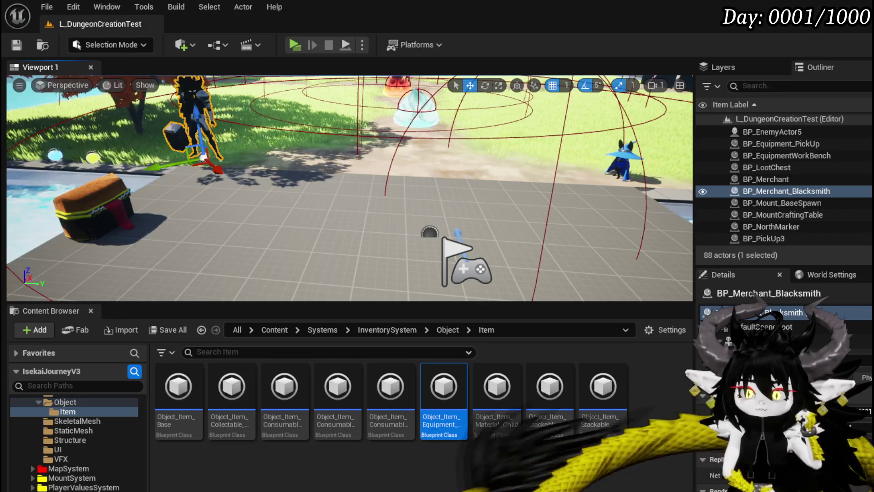
scroll(77, 442, "up", 10)
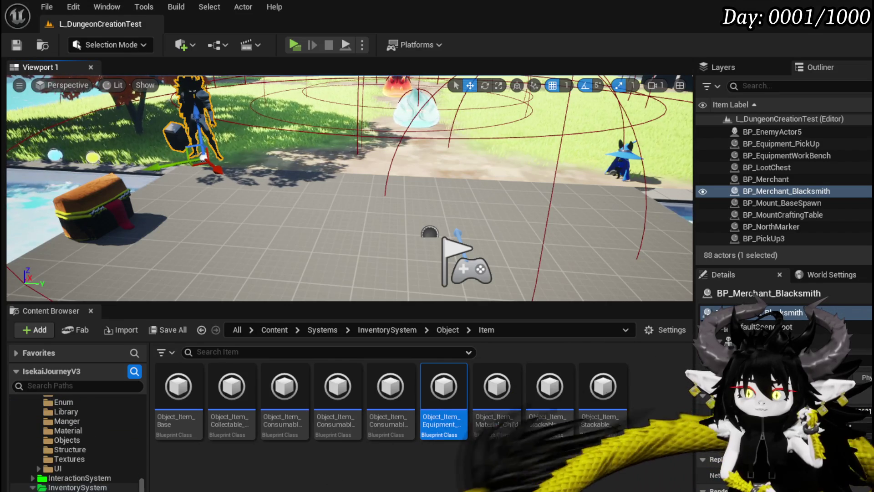
scroll(78, 442, "up", 3)
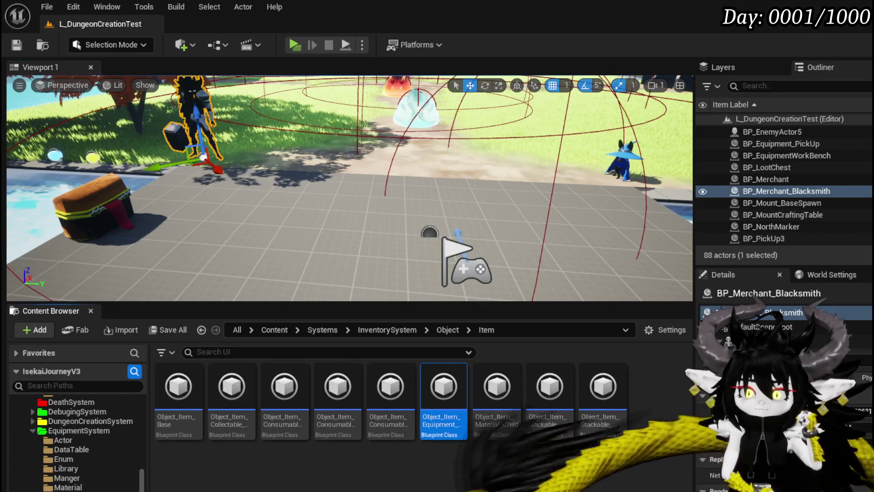
- Open the W_EquipmentToolTipp widget blueprint from the EquipmentSystem/UI/EquipmentToolTipp folder
left_click(79, 431)
double_click(232, 386)
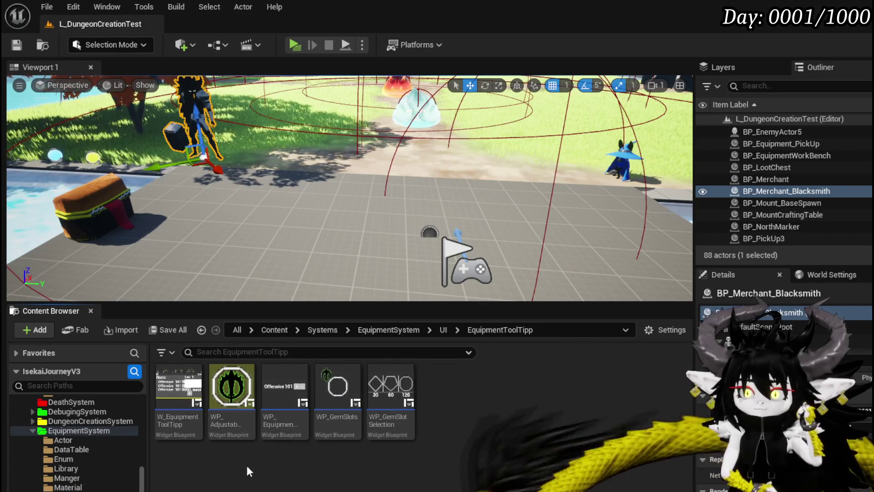
double_click(180, 387)
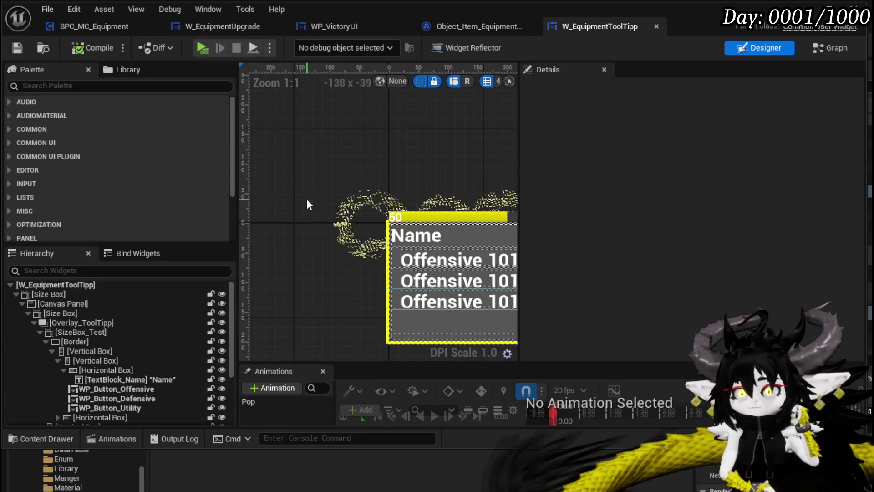
scroll(313, 207, "down", 3)
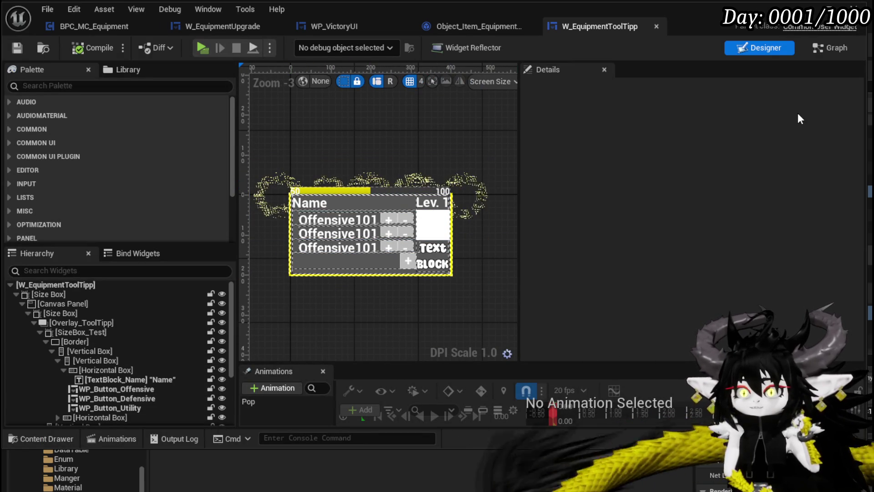
scroll(384, 173, "down", 2)
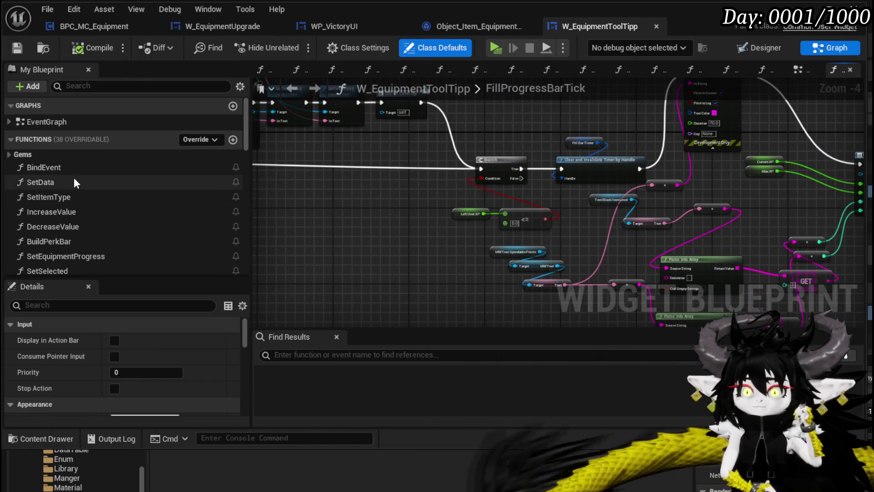
- Follow SetData's graph past the Set Amount nodes and open the SetEquipmentProgress function
double_click(74, 182)
scroll(390, 226, "down", 2)
scroll(389, 227, "down", 1)
scroll(523, 195, "up", 2)
mouse_move(453, 187)
left_mouse_down()
mouse_move(504, 206)
mouse_move(482, 179)
mouse_move(572, 205)
mouse_move(550, 184)
mouse_move(491, 177)
mouse_move(367, 199)
mouse_move(699, 183)
mouse_move(410, 196)
left_mouse_up()
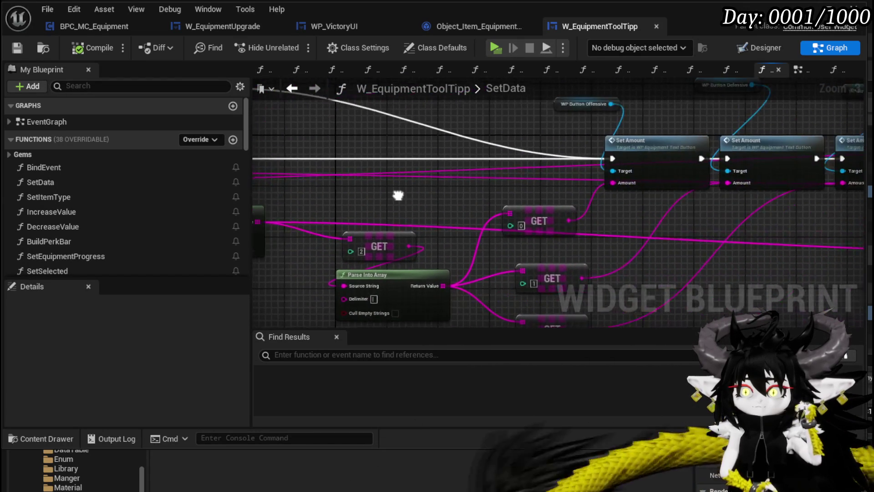
left_click_drag(517, 197, 419, 198)
mouse_move(608, 210)
left_mouse_down()
mouse_move(555, 210)
mouse_move(515, 258)
mouse_move(397, 252)
left_mouse_up()
left_click_drag(642, 273, 400, 264)
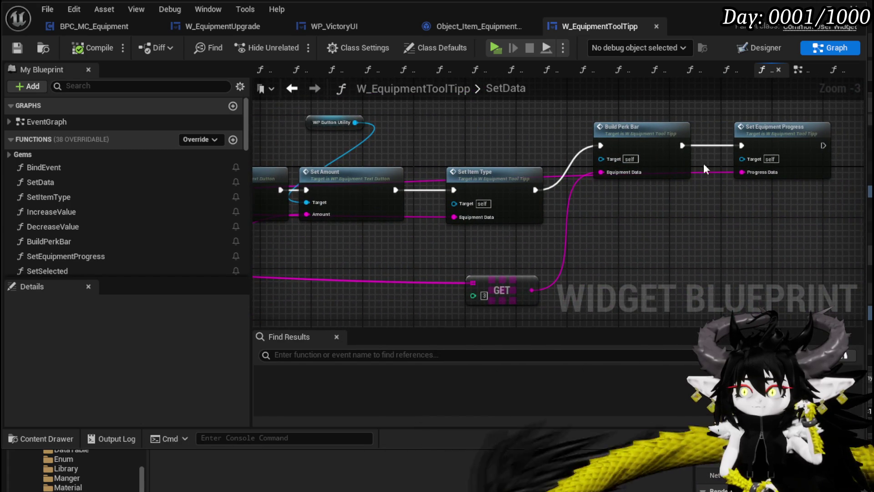
left_click_drag(678, 158, 587, 224)
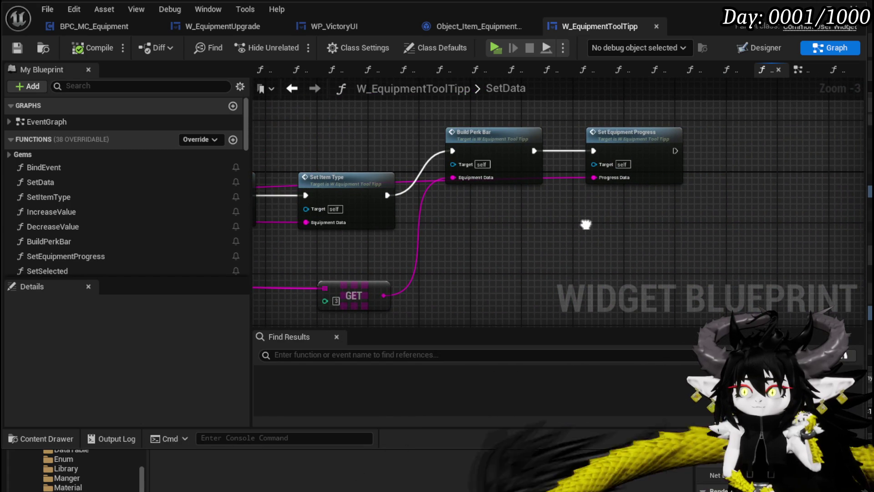
double_click(656, 149)
mouse_move(487, 220)
left_mouse_down()
mouse_move(694, 224)
mouse_move(653, 197)
mouse_move(494, 202)
left_mouse_up()
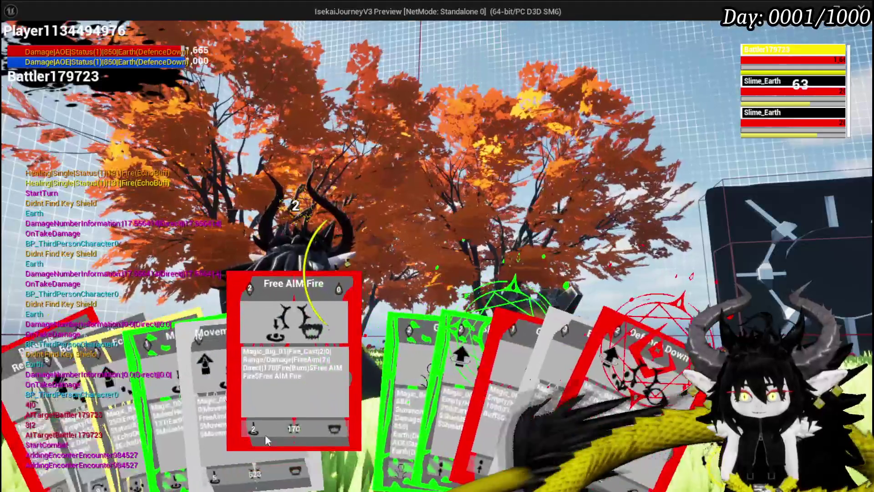
- Cast the Free AIM Fire spell in battle and open the inventory screen
left_click(263, 438)
left_click(315, 389)
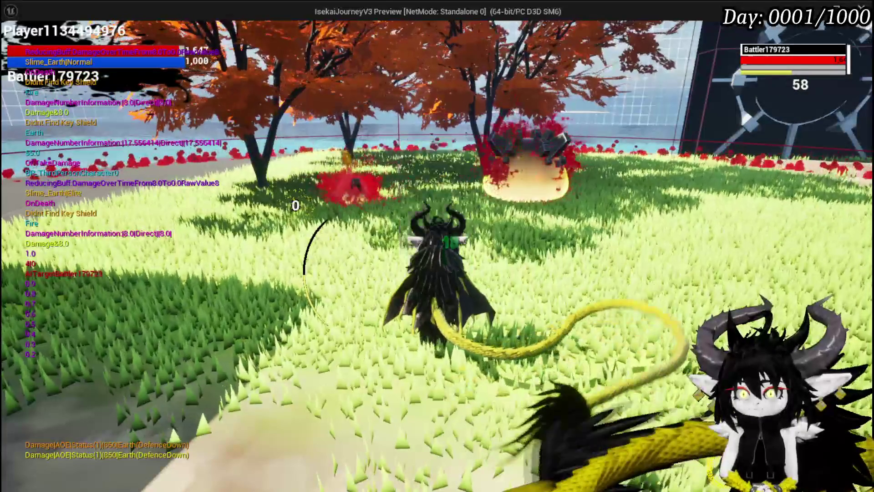
key("i")
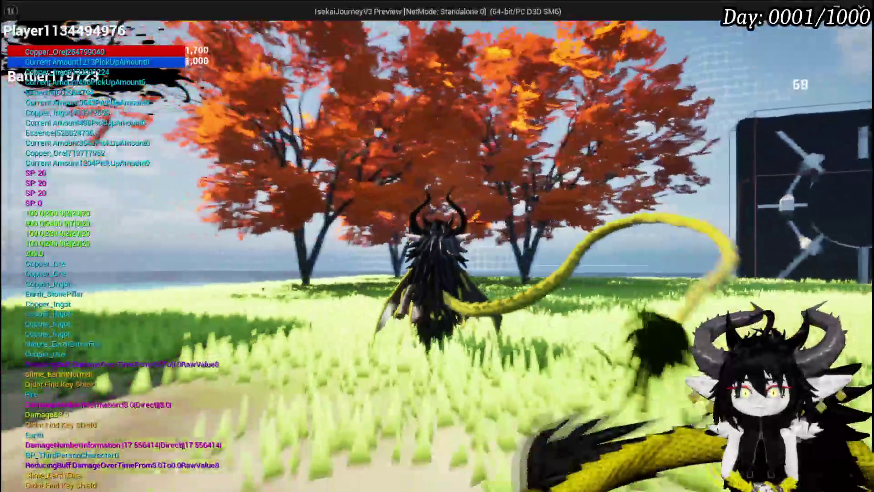
- Check the Equipment page's helmet list, stop the play test, and save the L_DungeonCreationTest map
key("Tab")
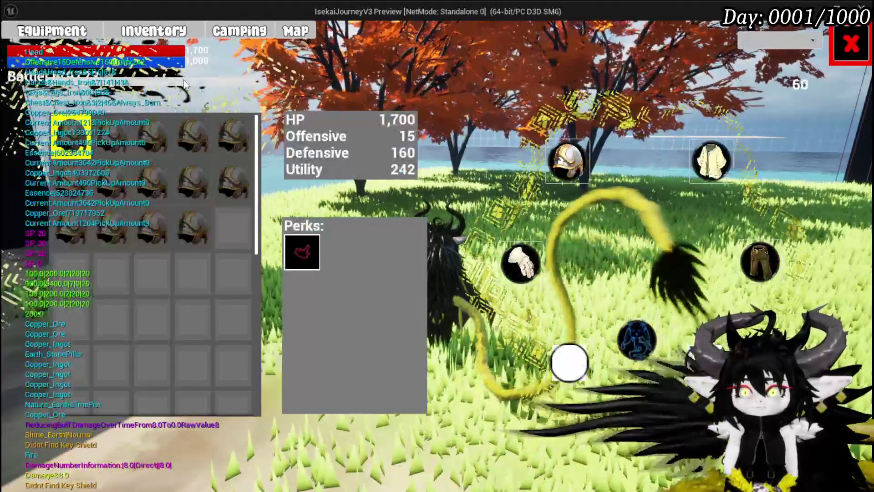
mouse_move(79, 126)
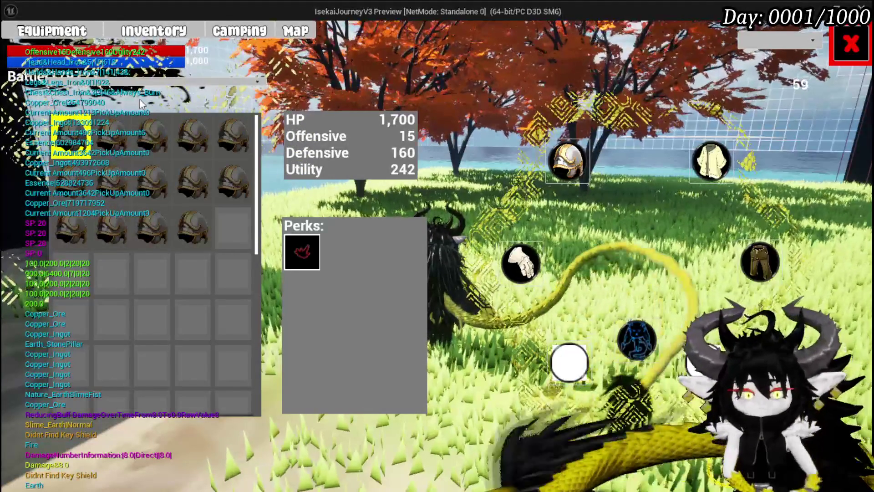
key("Escape")
left_click(13, 47)
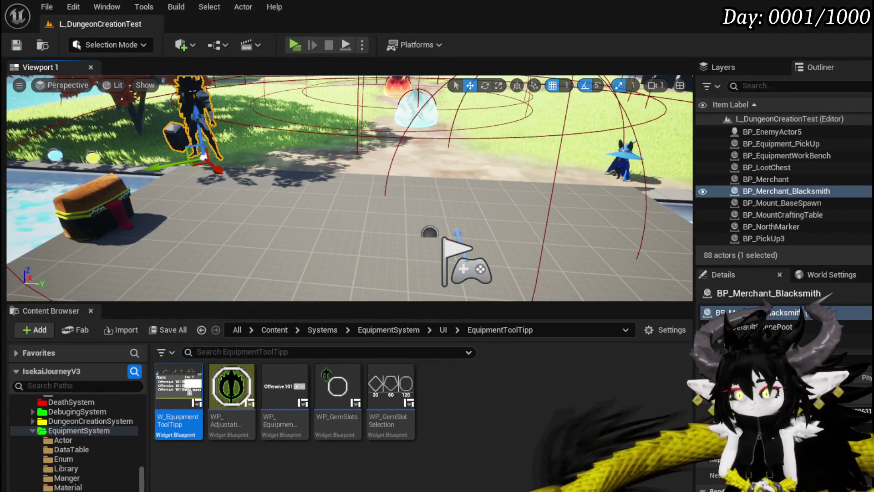
- Review the equipment tooltip's SetData and SetEquipmentProgress graphs
key("alt+Tab")
mouse_move(309, 219)
left_mouse_down()
mouse_move(491, 217)
mouse_move(551, 277)
mouse_move(484, 253)
mouse_move(455, 223)
mouse_move(566, 242)
mouse_move(554, 244)
left_mouse_up()
double_click(521, 171)
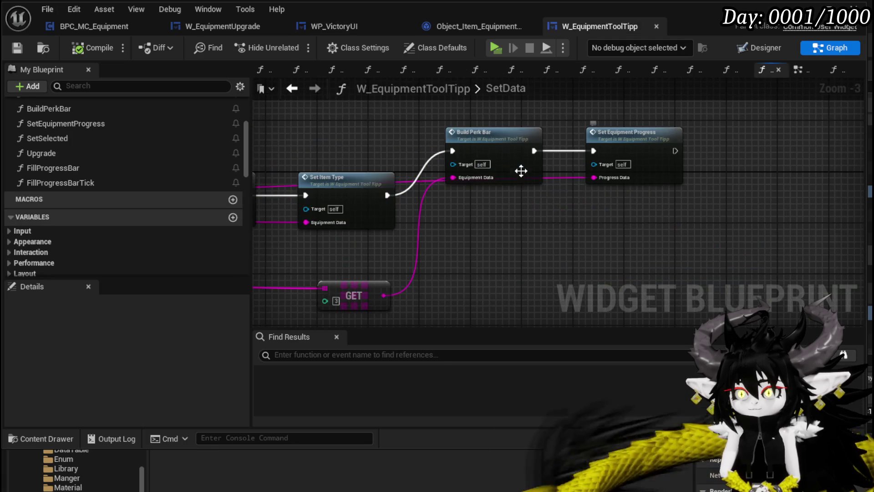
scroll(545, 222, "down", 2)
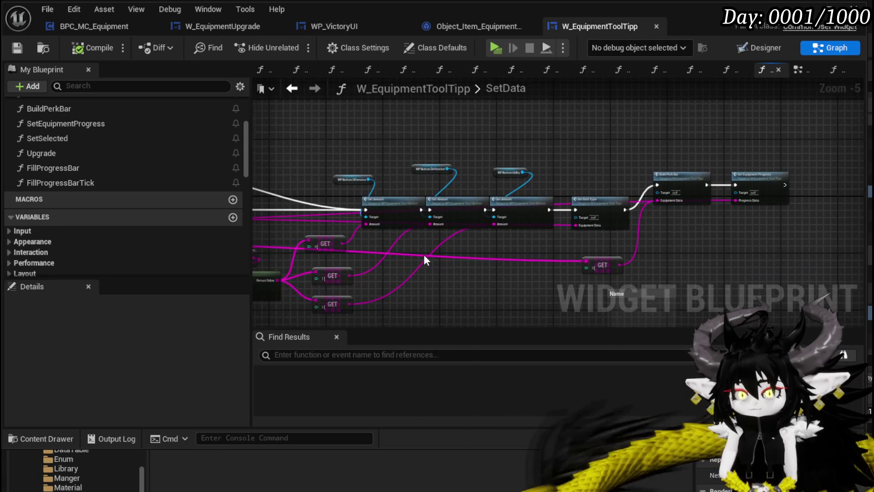
scroll(479, 207, "up", 3)
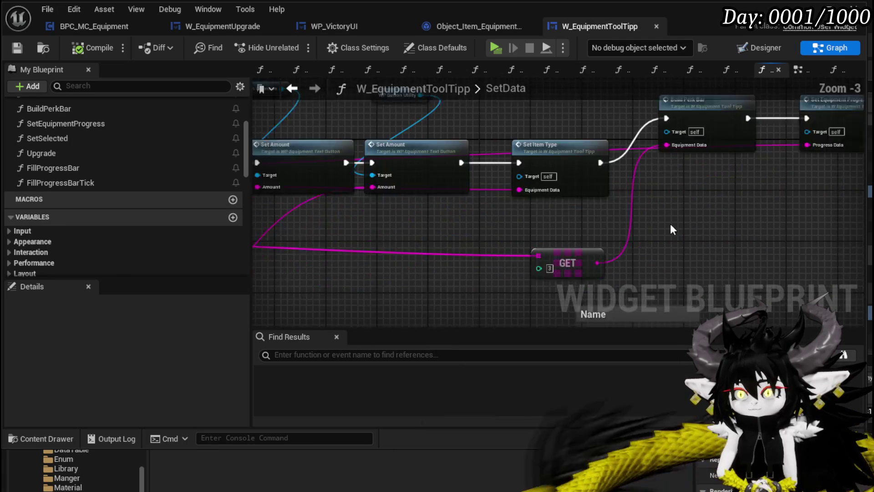
mouse_move(810, 223)
left_mouse_down()
mouse_move(837, 270)
mouse_move(404, 275)
left_mouse_up()
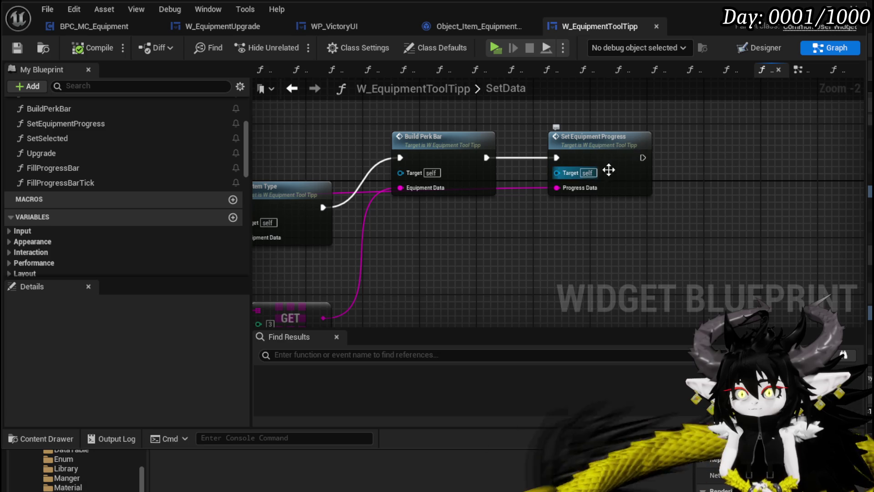
left_click(292, 89)
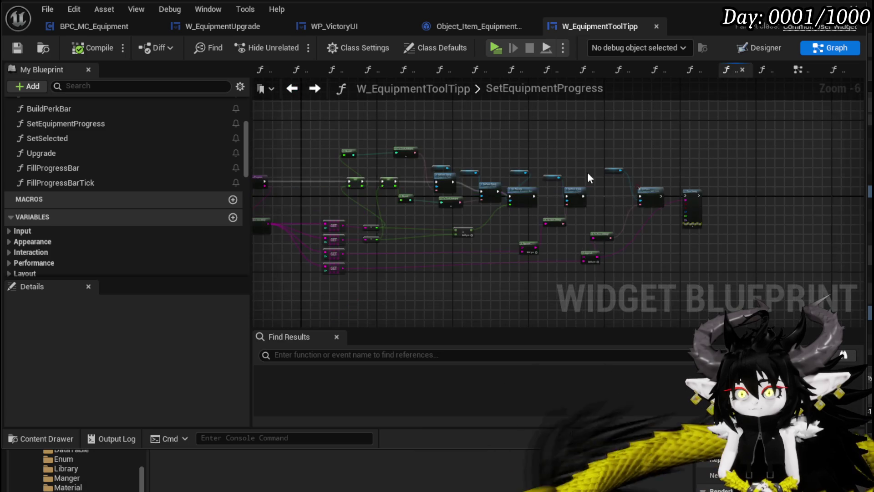
scroll(488, 176, "up", 3)
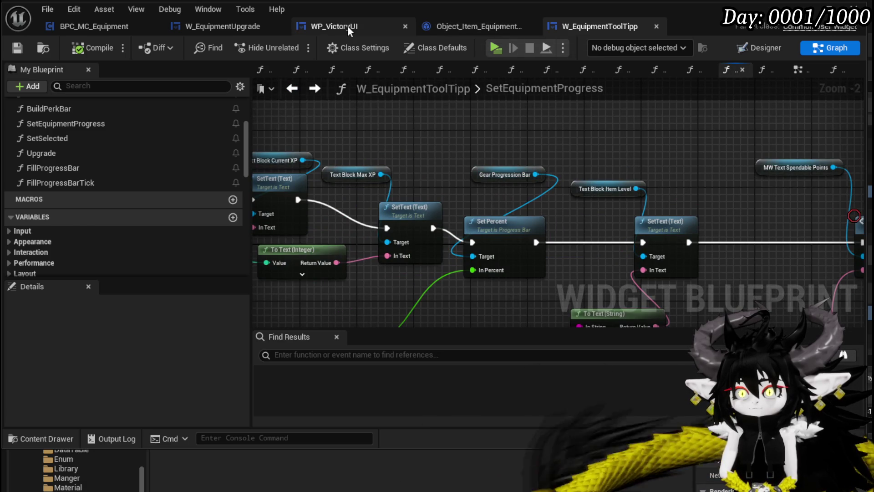
- In FillProgressBarTick, route the SetText output into the Branch, unhook Print String, and play
left_click(348, 26)
double_click(629, 152)
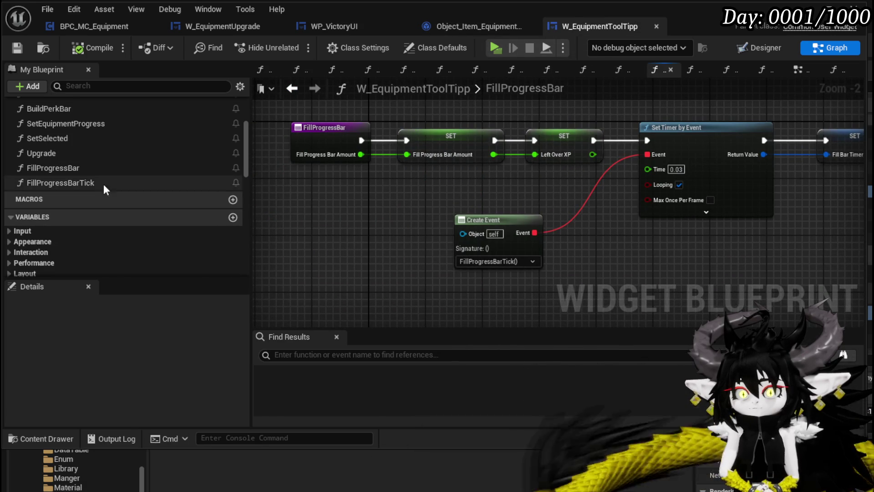
double_click(103, 183)
scroll(599, 185, "up", 3)
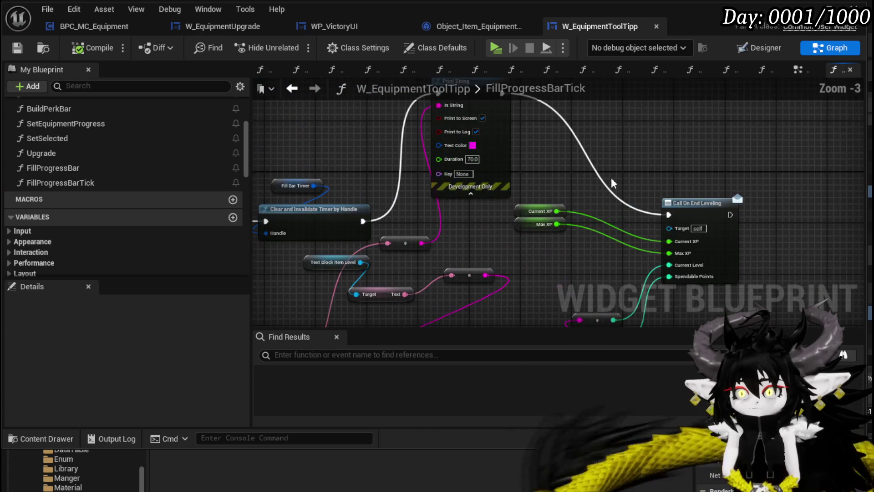
scroll(695, 207, "down", 2)
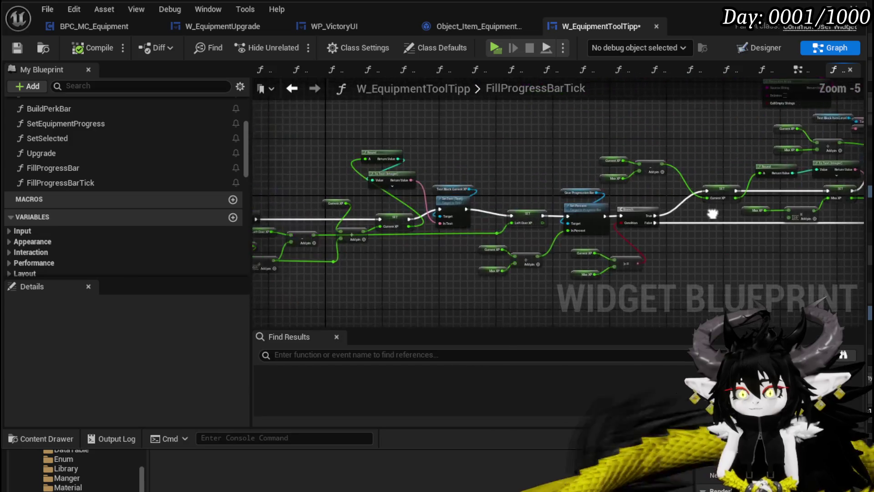
scroll(451, 199, "up", 2)
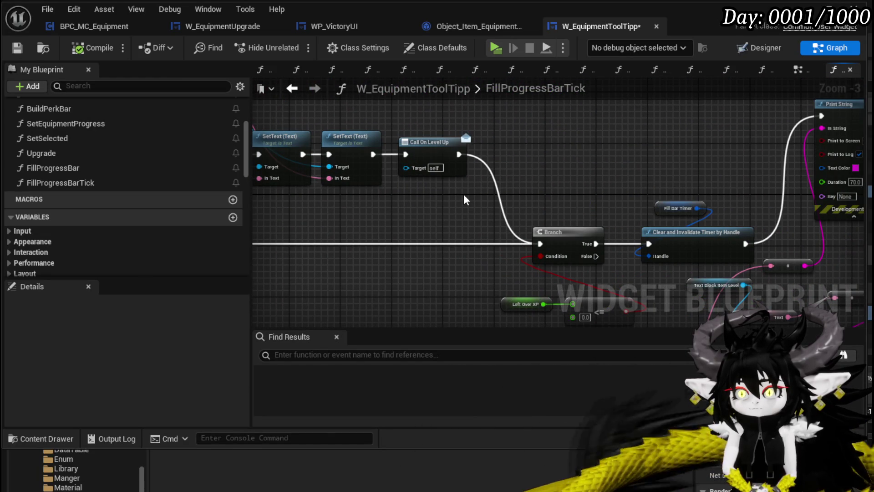
left_click_drag(373, 154, 543, 243)
scroll(543, 243, "down", 1)
left_click_drag(713, 210, 395, 192)
mouse_move(382, 221)
left_mouse_down()
mouse_move(445, 164)
mouse_move(186, 55)
left_mouse_up()
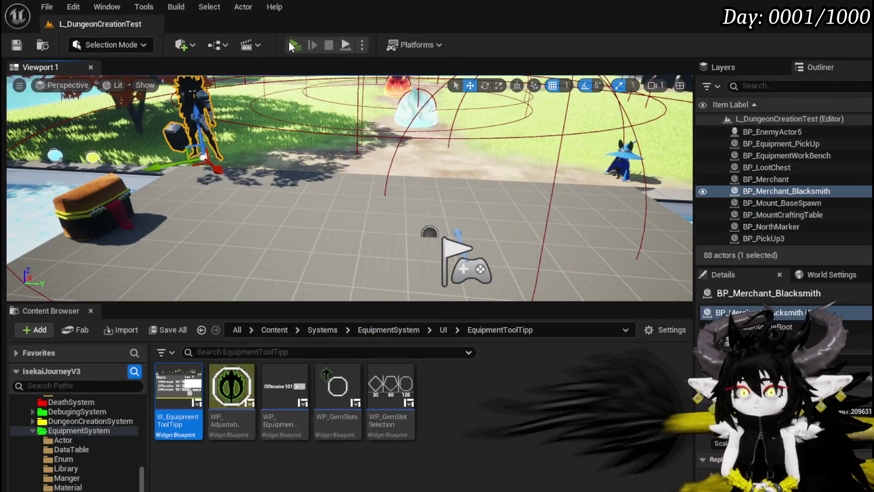
left_click(289, 41)
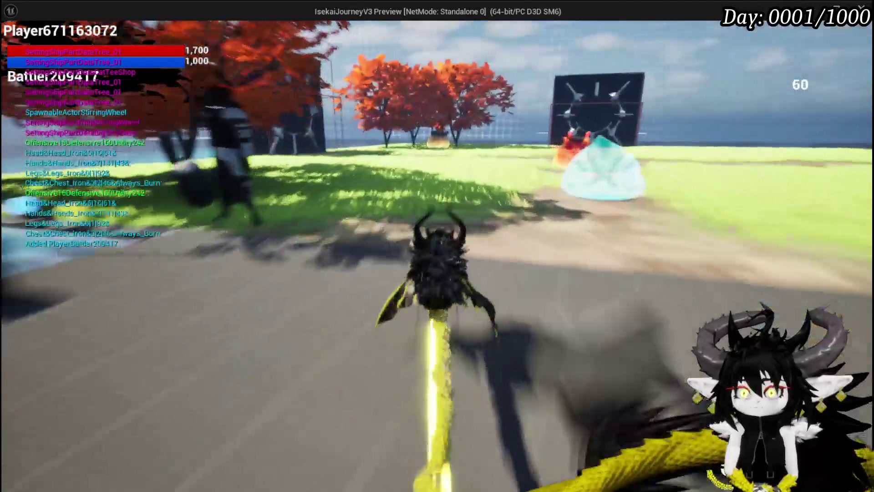
- Jump, walk up to the slimes, and cast Free AIM Fire at them
key("space")
key("w")
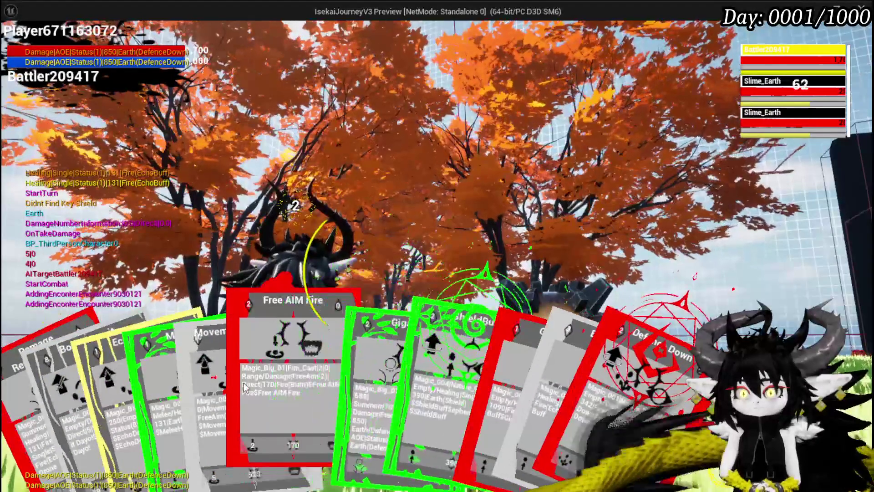
left_click(283, 381)
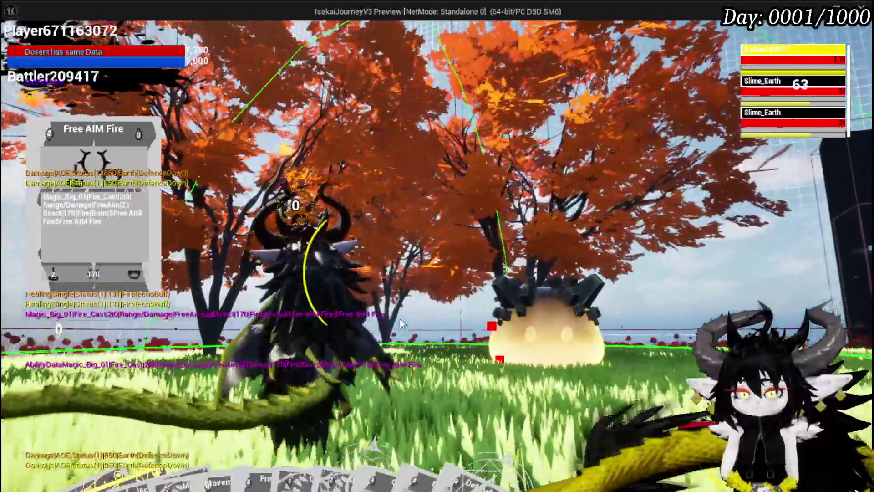
left_click(400, 323)
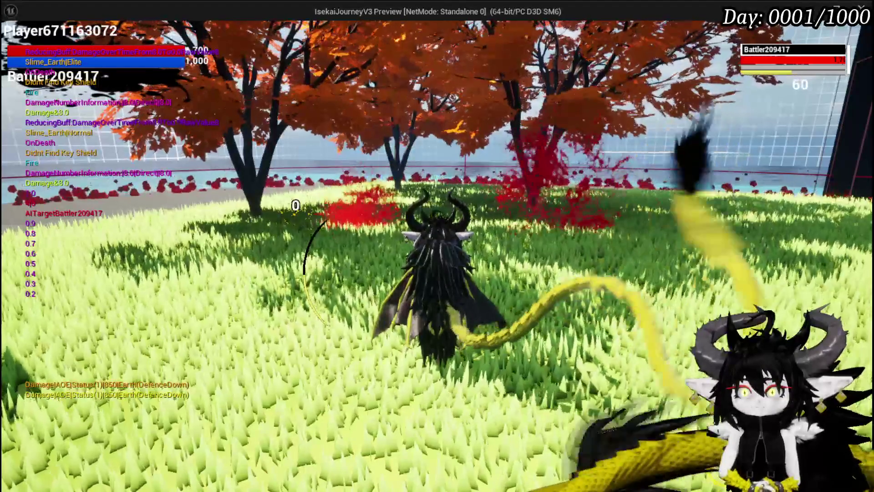
- Check the post-battle equipment progress and equipment menu, then stop the play preview
key("i")
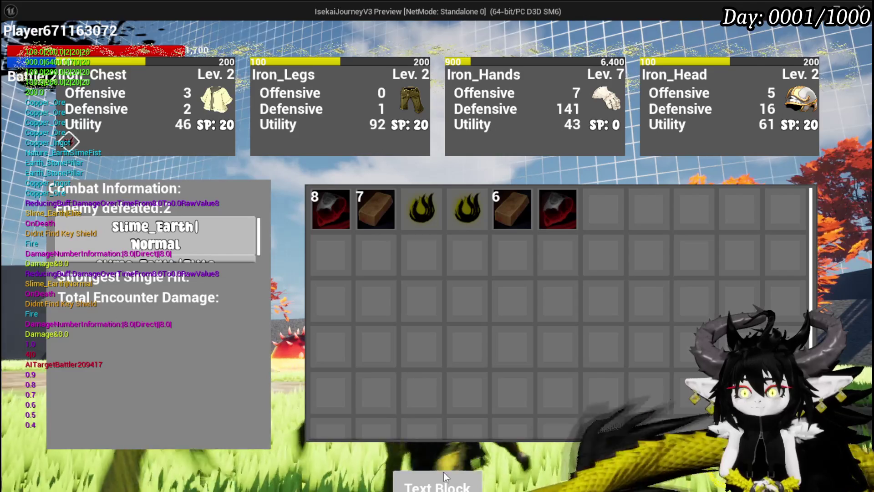
key("Tab")
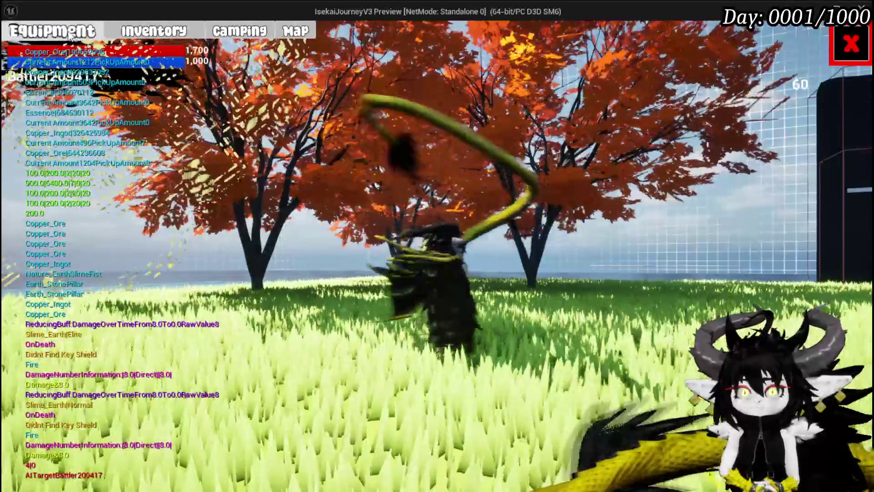
key("Tab")
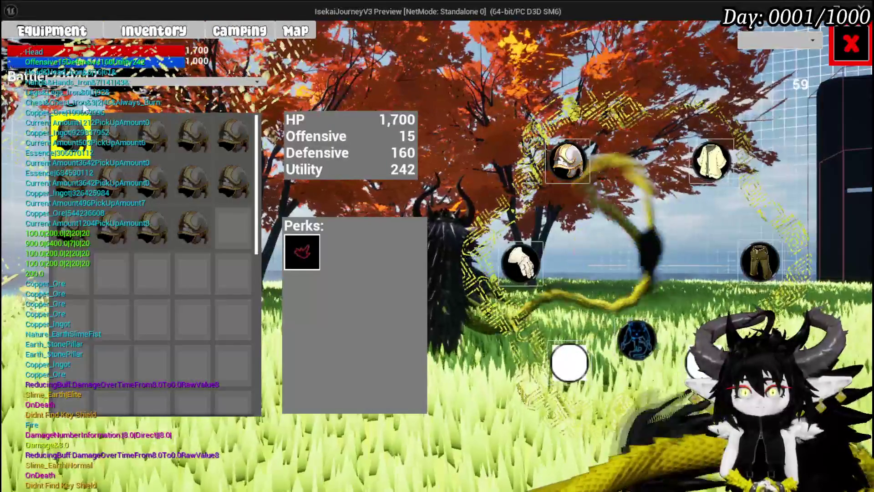
mouse_move(78, 121)
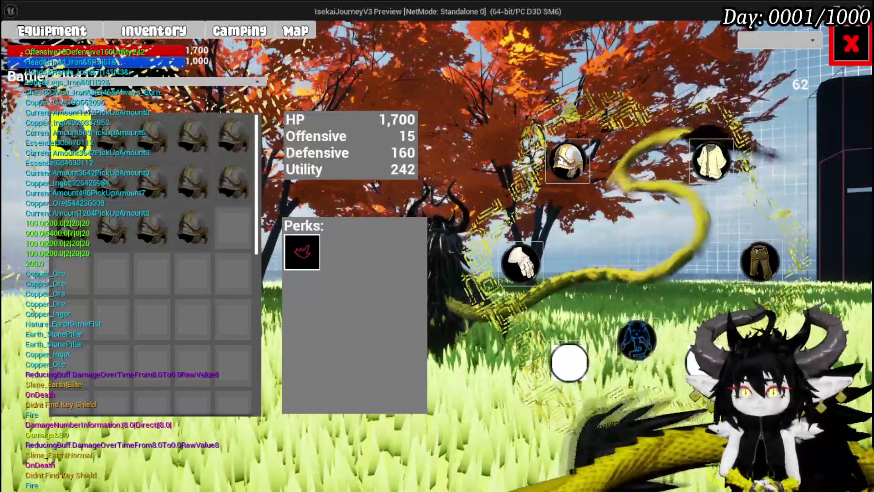
key("Tab")
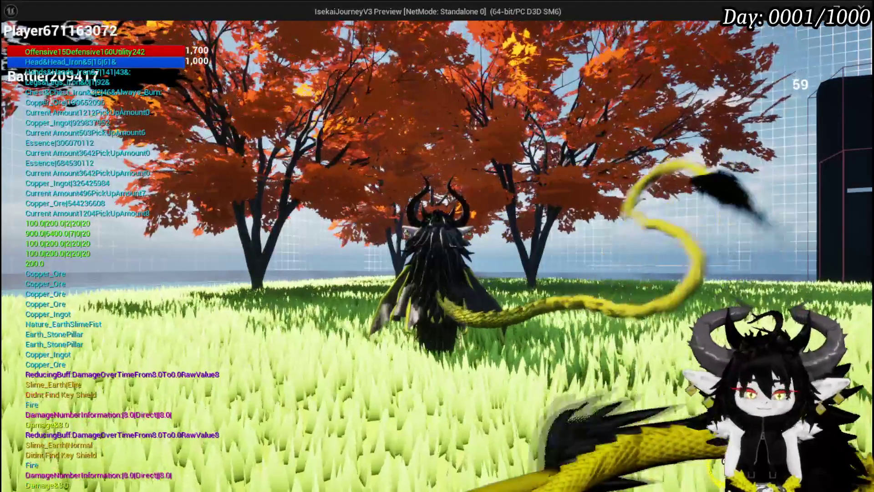
key("Escape")
key("ctrl+s")
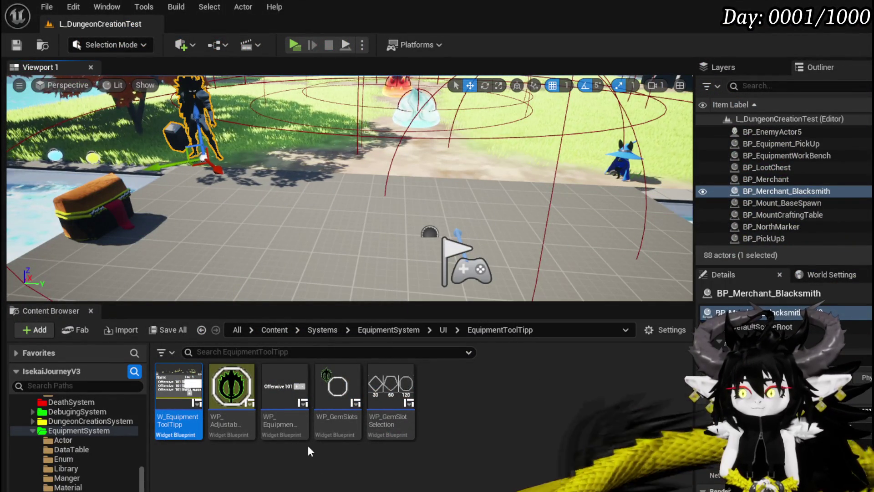
- Open W_EquipmentToolTipp and inspect its BindEvent and SetData function graphs
double_click(191, 404)
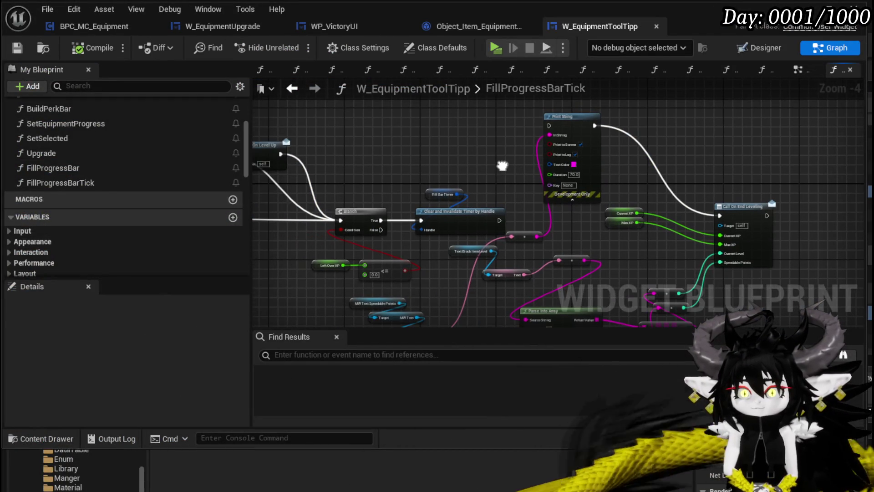
scroll(95, 195, "up", 3)
scroll(96, 194, "up", 1)
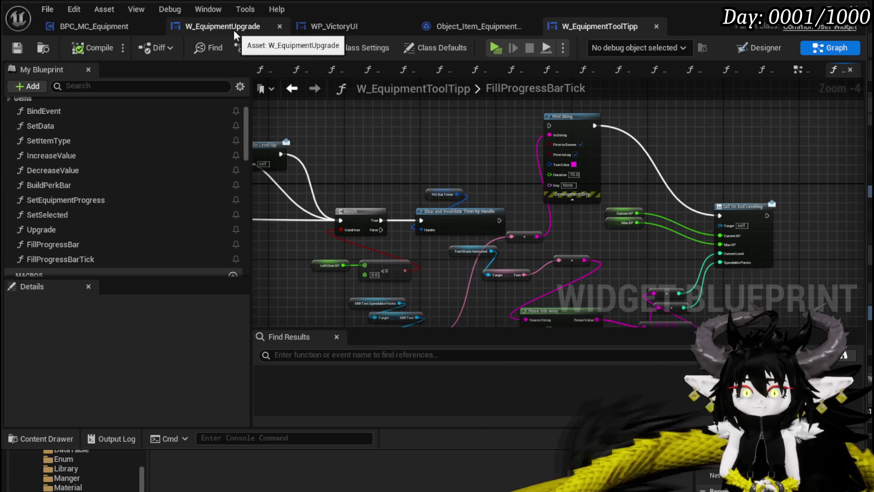
double_click(68, 114)
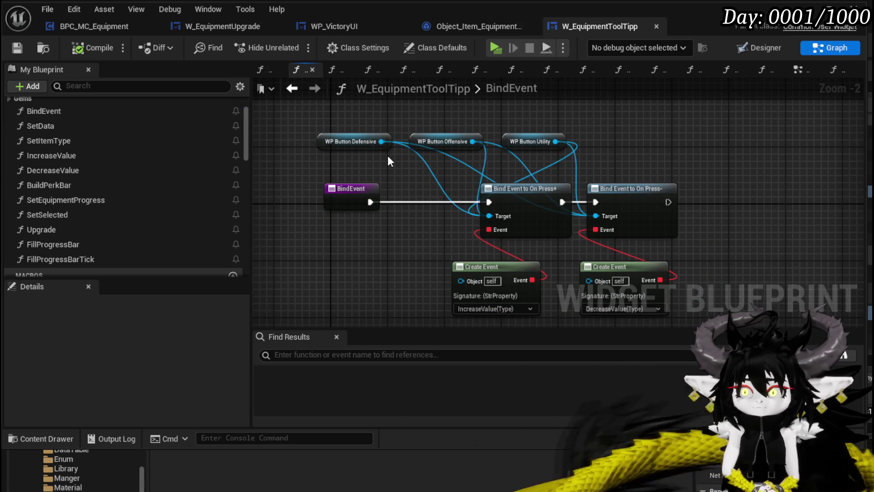
double_click(79, 129)
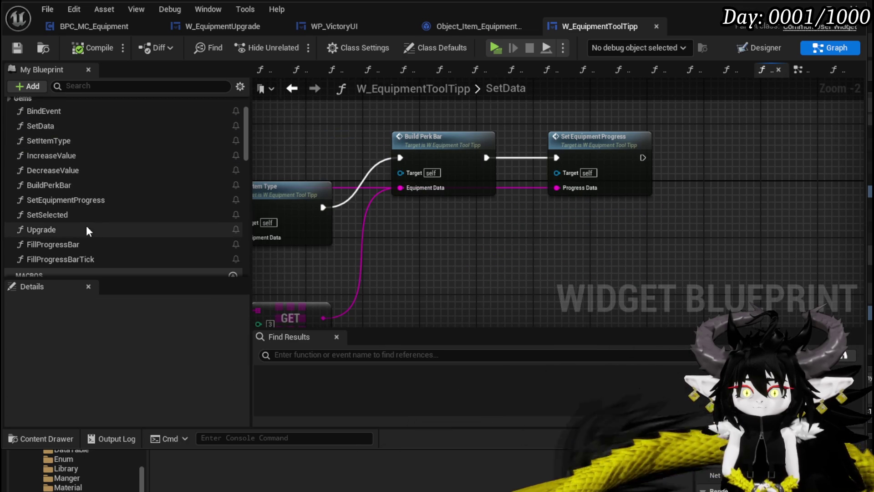
- Review FillProgressBarTick's Call On Level Up, Branch and Print String nodes, save, and go to AddXP
double_click(82, 258)
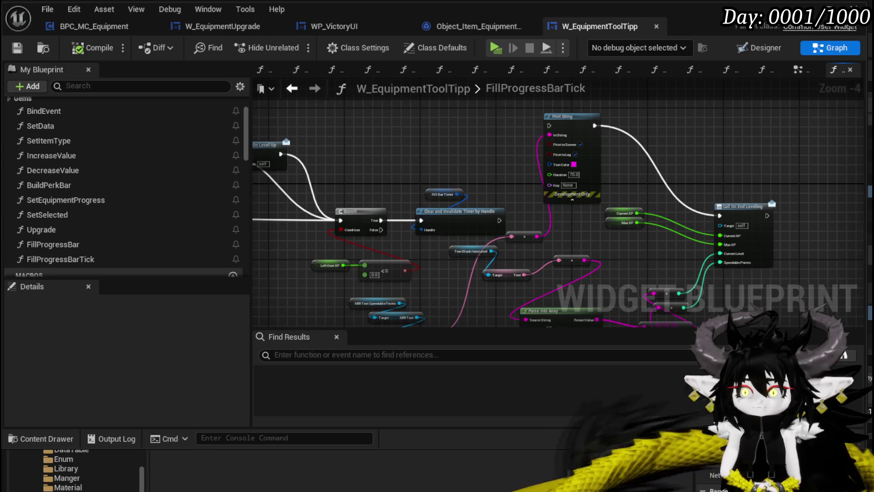
scroll(665, 203, "down", 2)
scroll(568, 222, "up", 2)
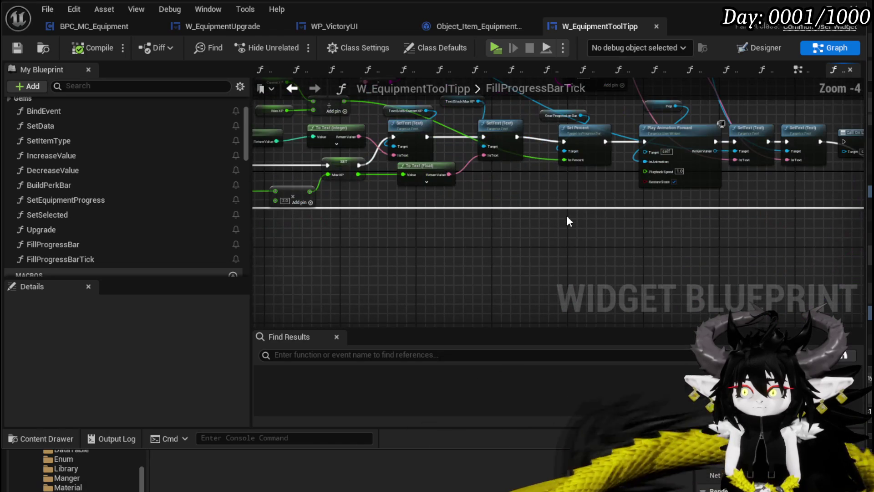
mouse_move(587, 202)
left_mouse_down()
mouse_move(820, 191)
mouse_move(449, 214)
mouse_move(280, 211)
left_mouse_up()
left_click_drag(664, 171, 489, 137)
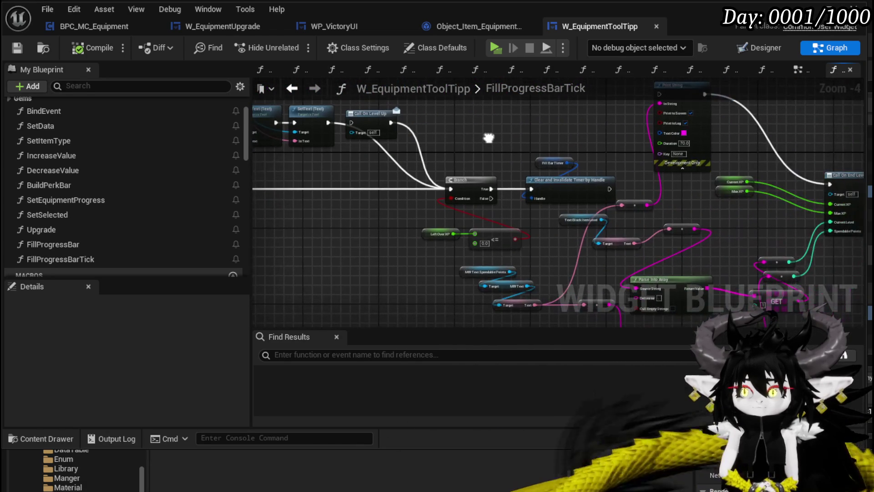
left_click(17, 48)
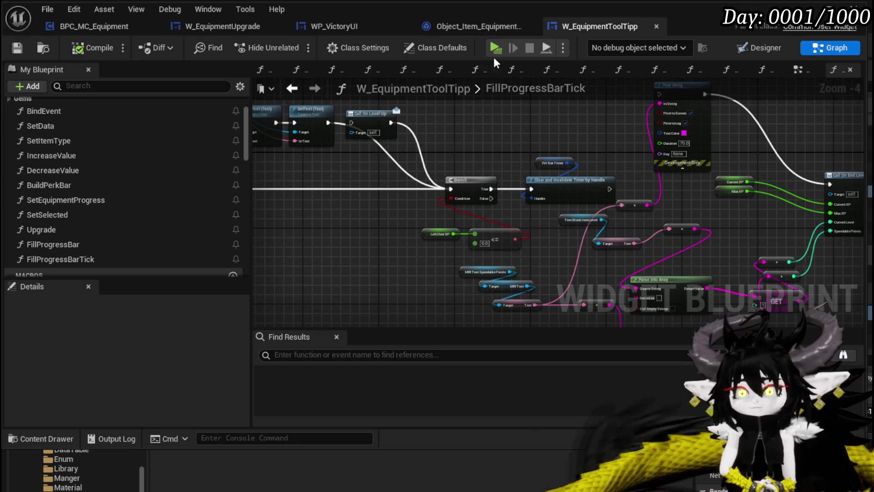
left_click(466, 22)
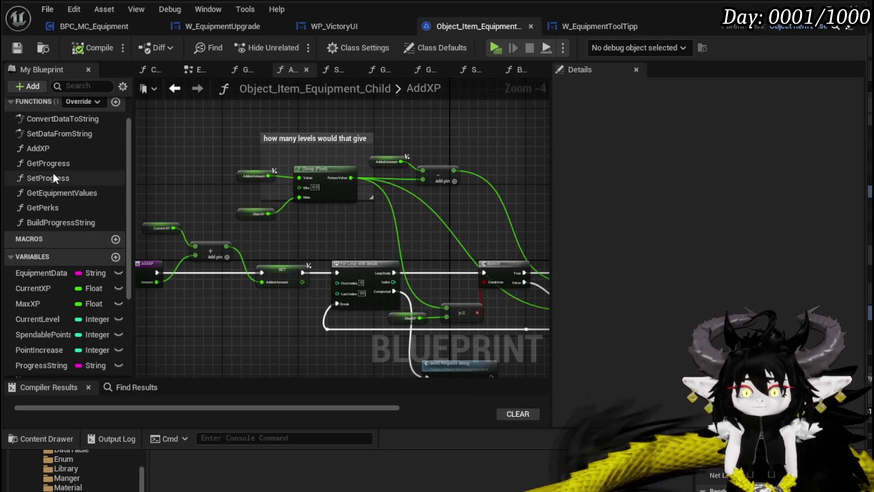
- Put a breakpoint on the AddXP entry node, then return to the level editor
mouse_move(345, 189)
left_mouse_down()
mouse_move(310, 150)
mouse_move(358, 183)
left_mouse_up()
left_click_drag(291, 246, 529, 175)
mouse_move(402, 164)
left_mouse_down()
mouse_move(182, 150)
mouse_move(347, 195)
left_mouse_up()
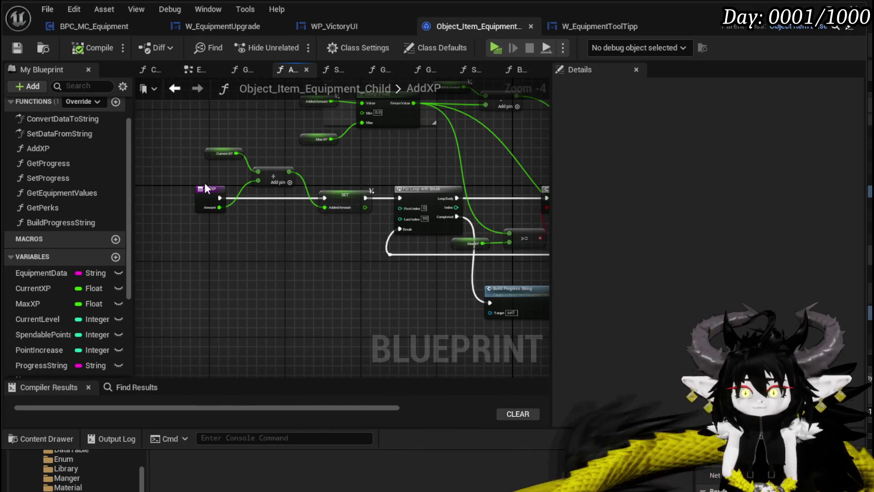
right_click(210, 190)
left_click(255, 440)
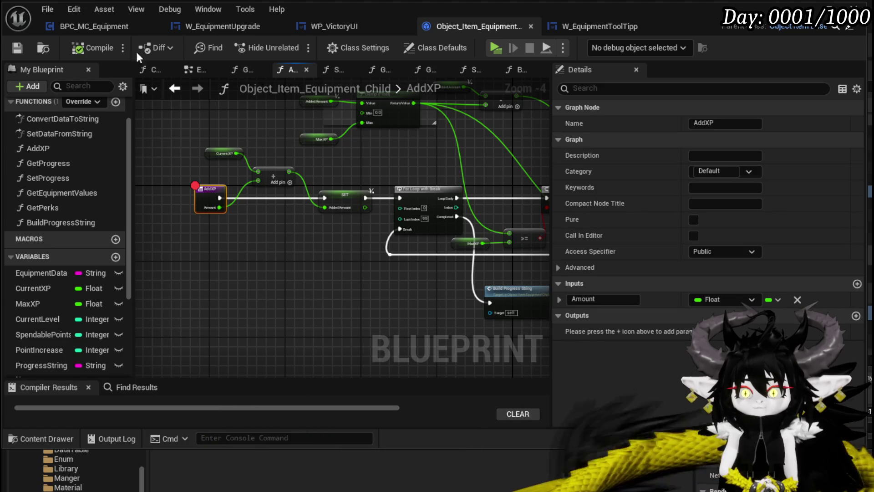
left_click(819, 8)
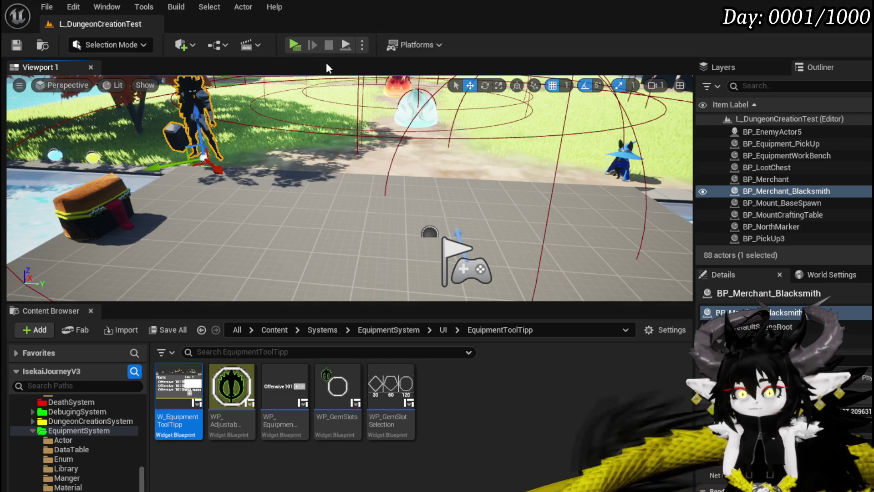
- Start the preview, run to the slimes, and attack them with earth and Free AIM Fire
left_click(298, 43)
key("w")
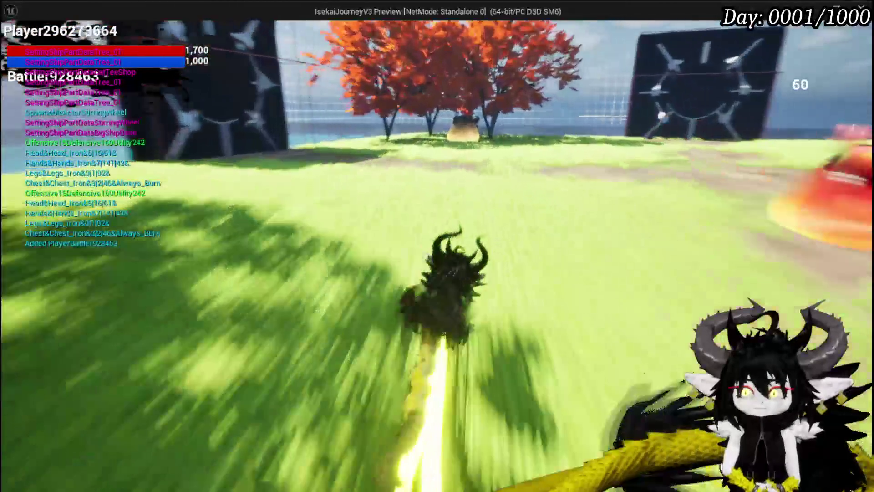
key("space")
key("w")
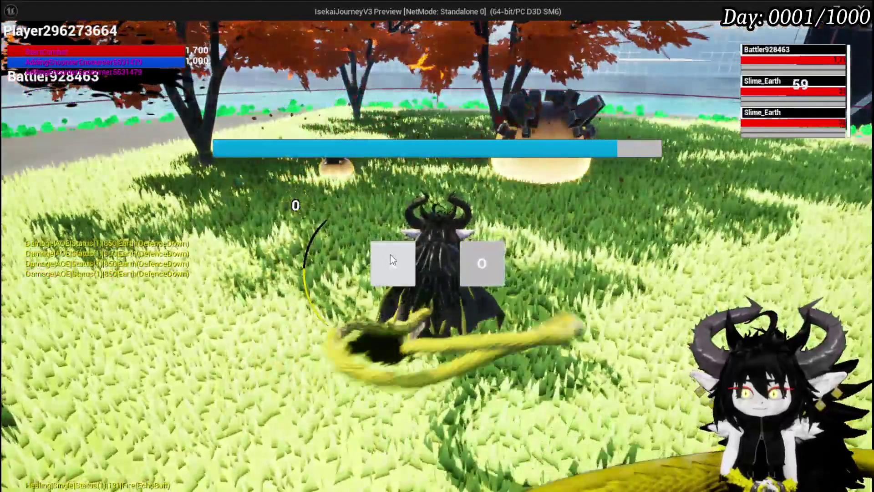
left_click(391, 259)
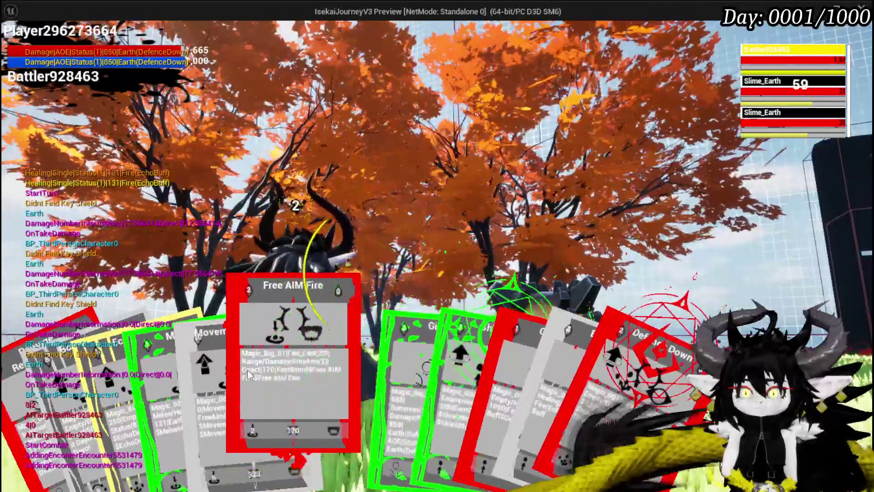
left_click(292, 364)
left_click(314, 359)
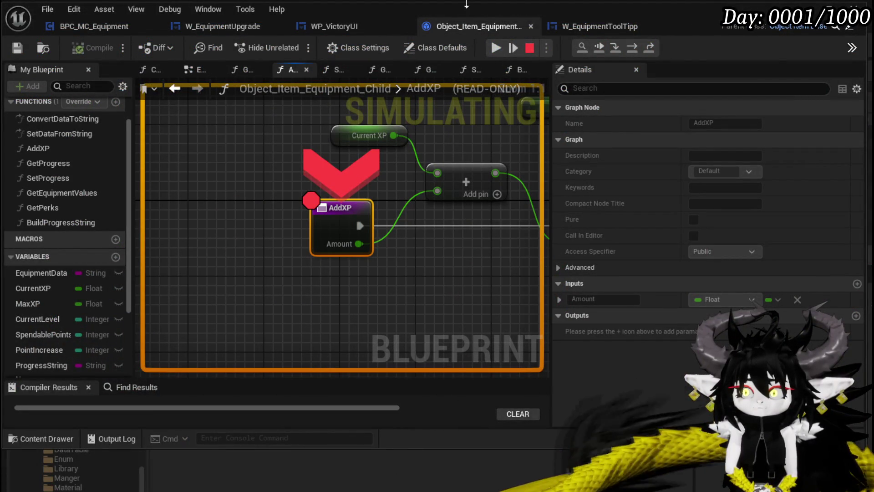
- Resume from the breakpoint, confirm Iron_Head at Lev. 3 in the head slot, and end play
left_click(498, 45)
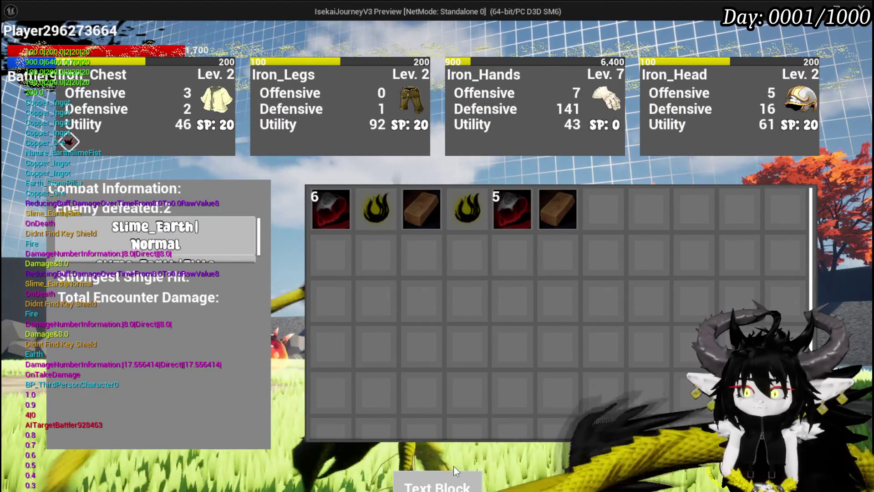
left_click(450, 486)
key("Tab")
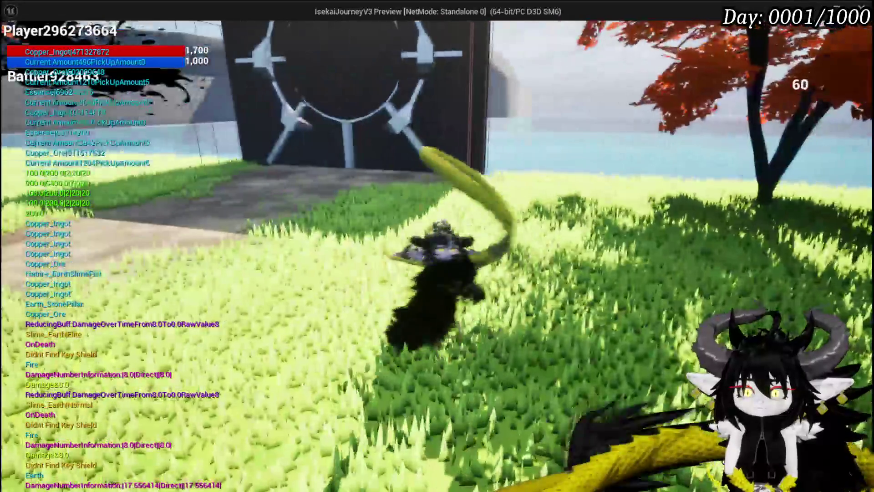
key("space")
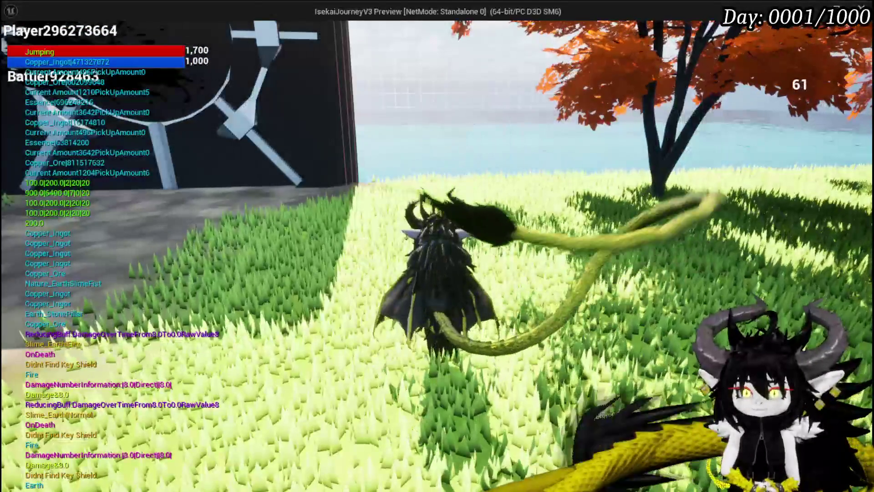
key("Tab")
left_click(27, 34)
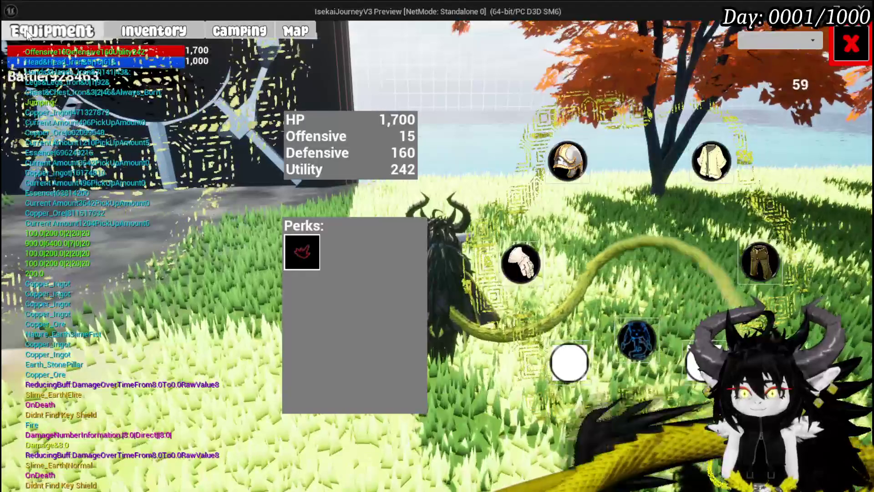
left_click(567, 162)
mouse_move(63, 132)
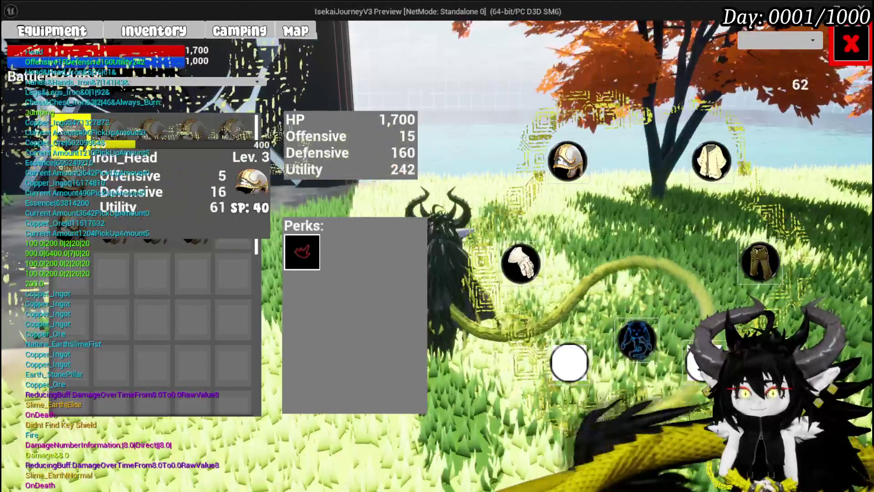
key("Escape")
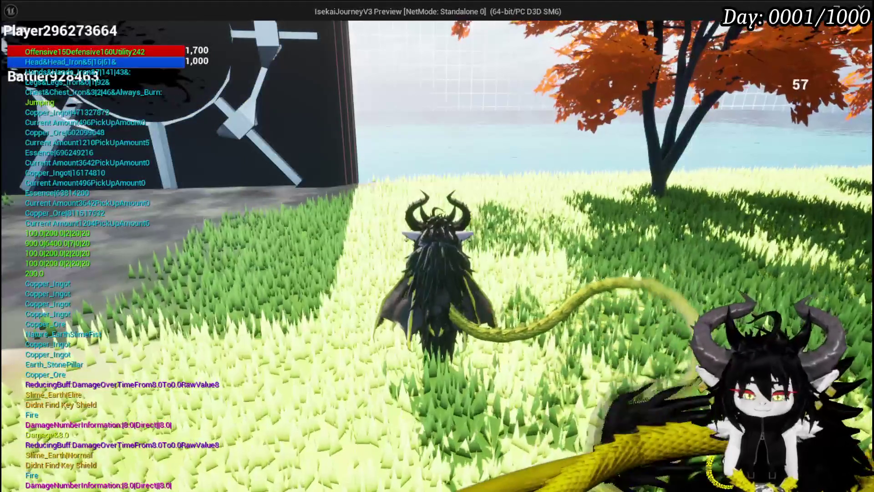
key("Escape")
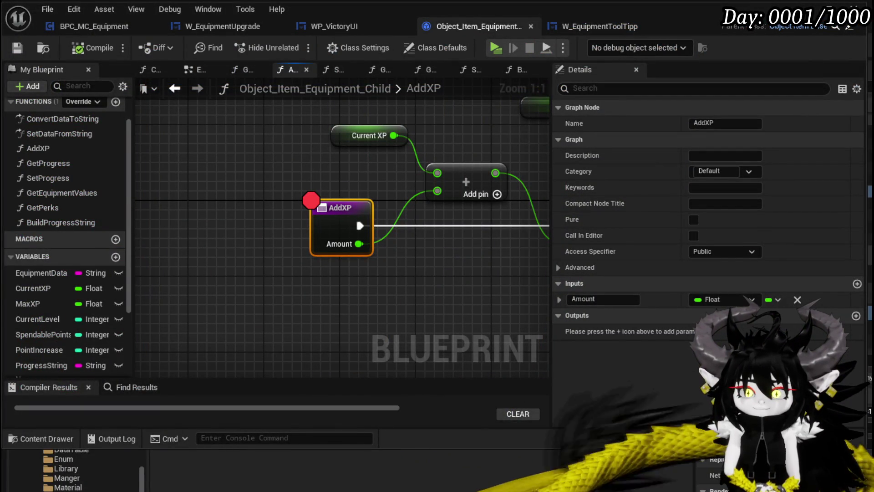
- Remove the breakpoint from the AddXP node
scroll(323, 182, "down", 2)
mouse_move(323, 182)
left_mouse_down()
mouse_move(149, 170)
mouse_move(201, 180)
mouse_move(201, 269)
mouse_move(250, 243)
left_mouse_up()
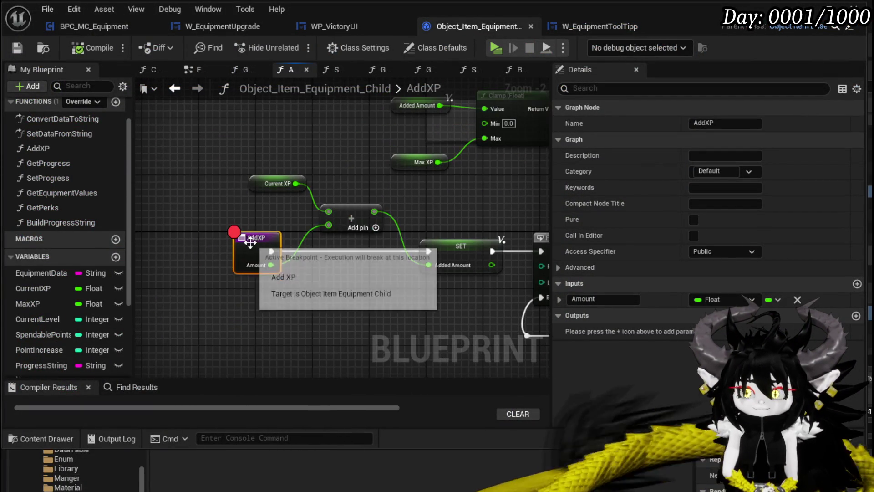
right_click(251, 244)
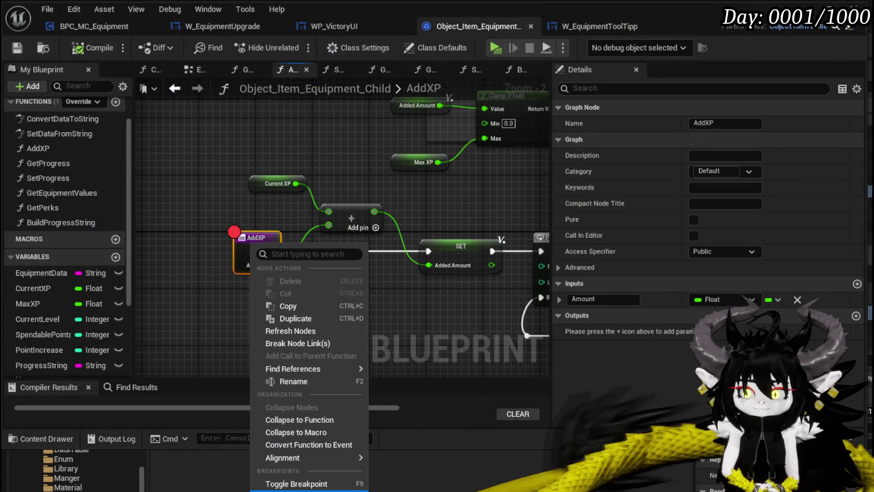
left_click(296, 491)
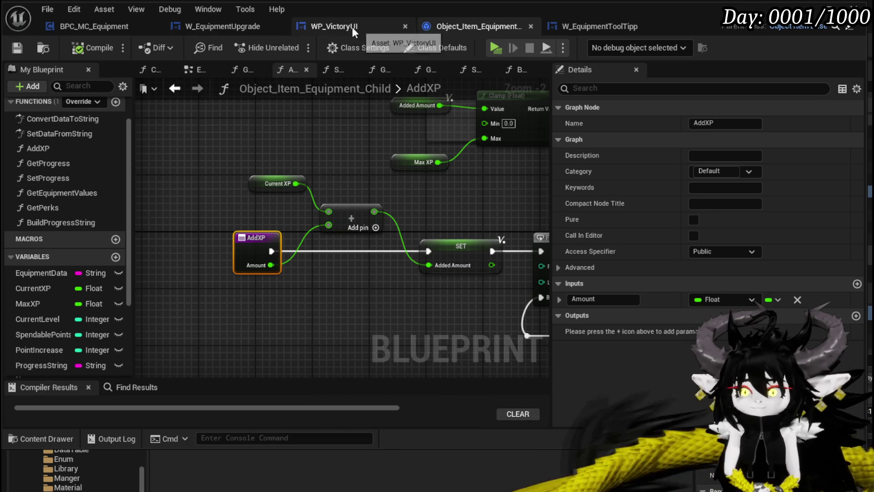
- Switch to the WP_VictoryUI graph and start a search for 'Add xp'
left_click(266, 31)
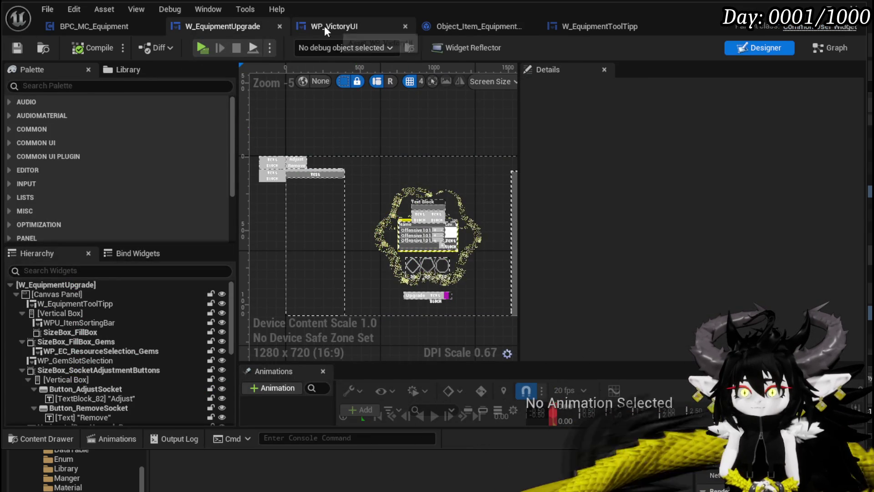
left_click(324, 26)
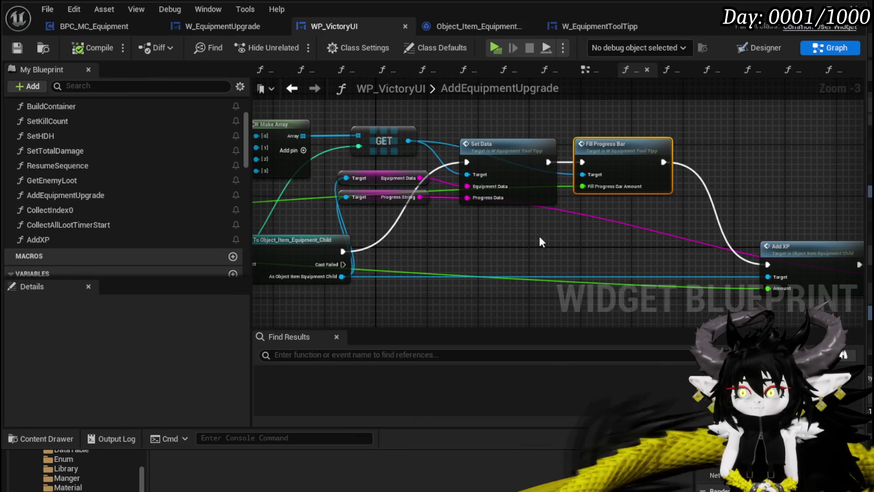
left_click(326, 355)
type("Add x")
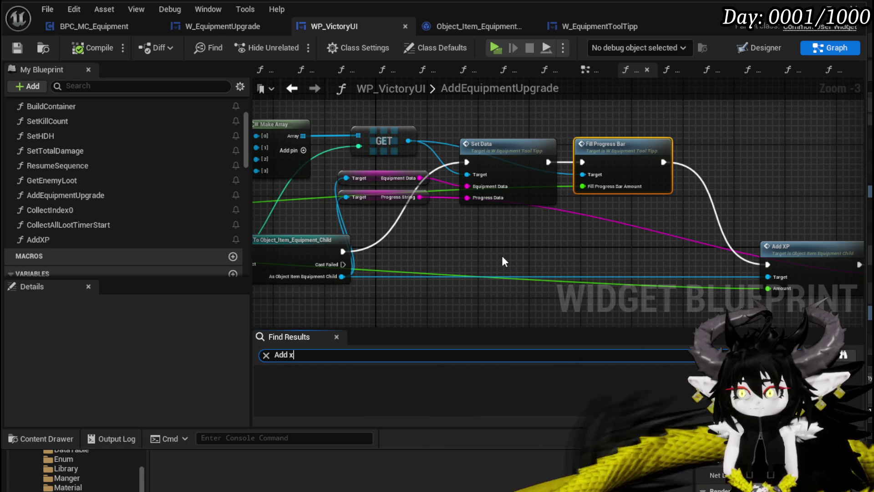
type("p")
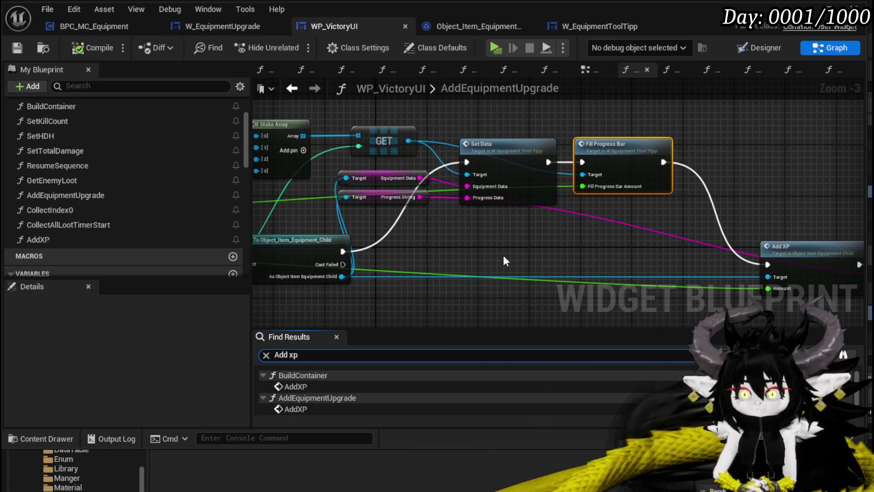
- Jump from the find results to the AddXP call in BuildContainer and open the AddXP function
double_click(315, 387)
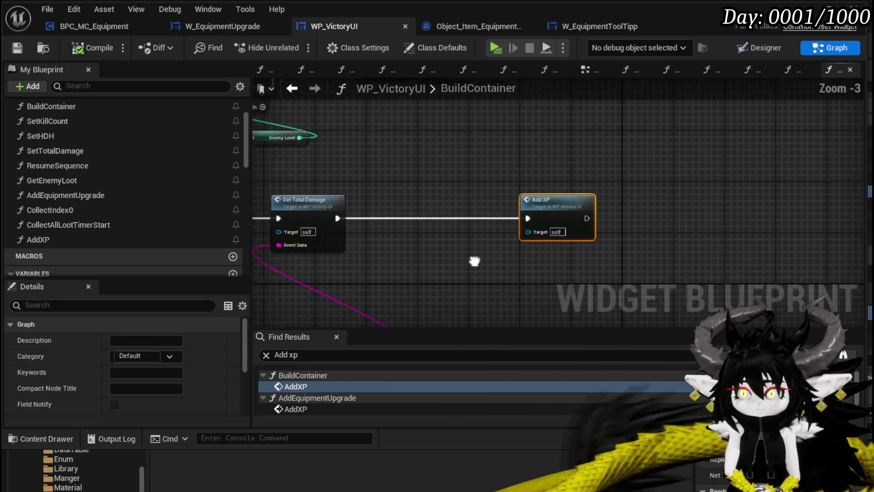
scroll(590, 247, "down", 3)
scroll(607, 198, "up", 3)
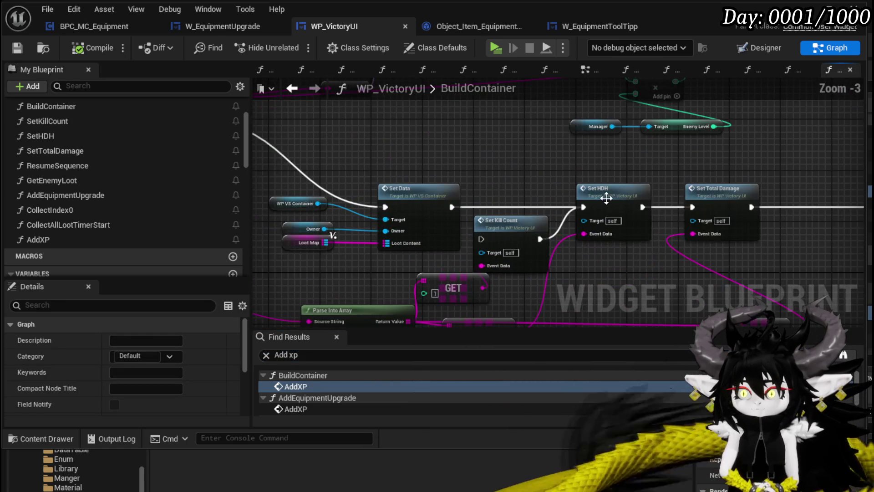
left_click_drag(537, 161, 278, 166)
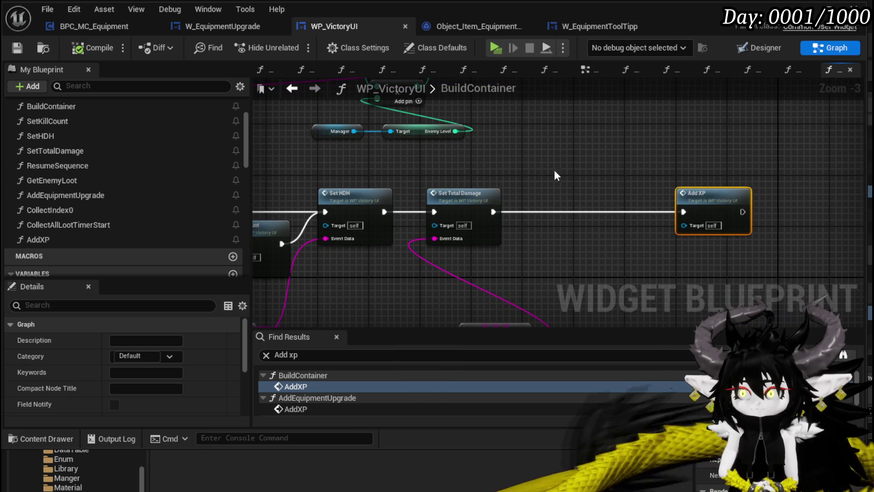
double_click(725, 188)
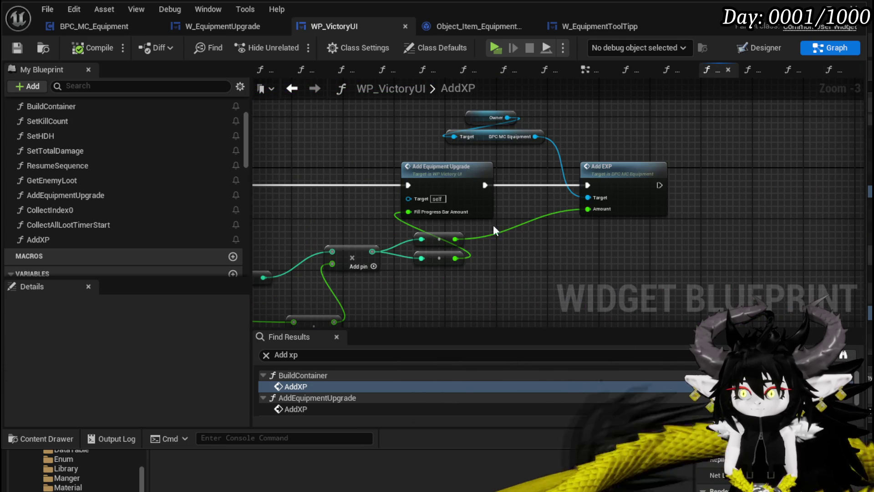
- Step through the other results: AddEXP, the AddXP call in AddEquipmentUpgrade, then back to BuildContainer
scroll(346, 393, "down", 3)
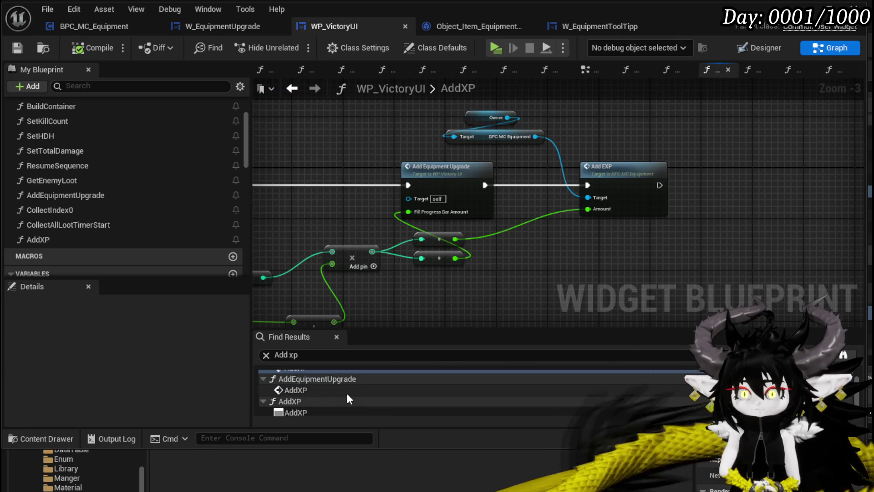
left_click(308, 409)
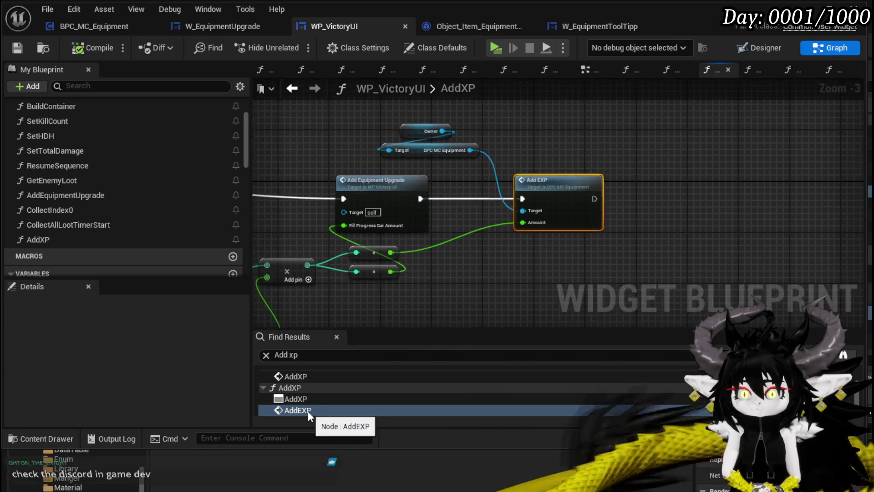
scroll(305, 385, "up", 3)
left_click(298, 405)
scroll(722, 273, "down", 2)
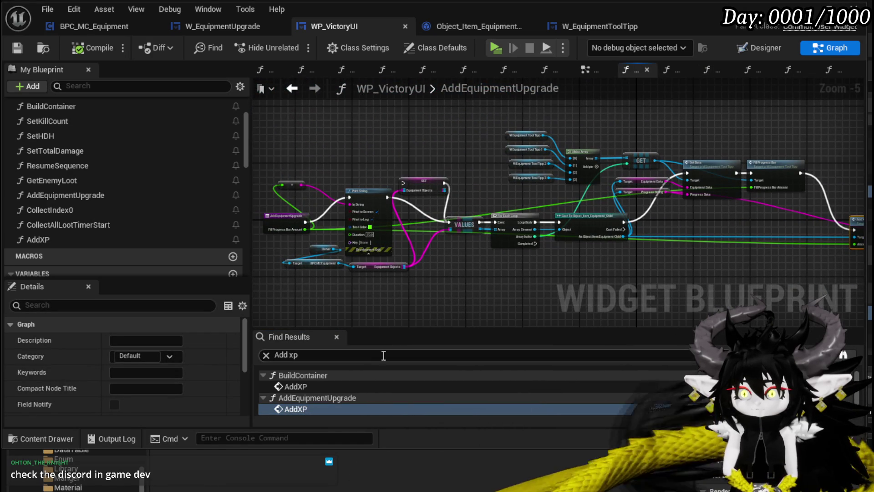
left_click(310, 386)
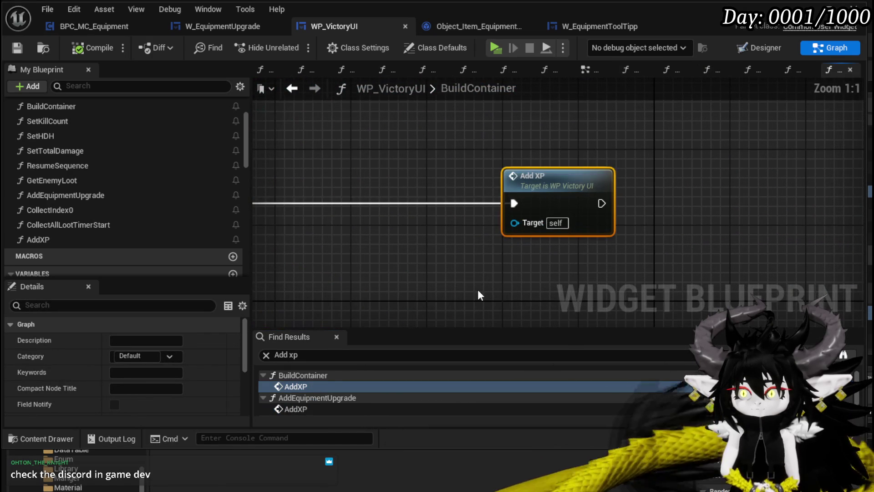
right_click(37, 240)
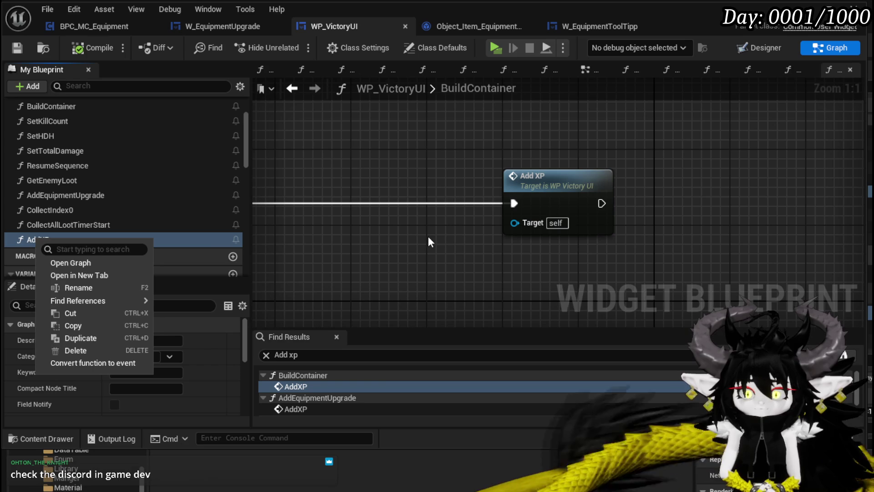
key("Escape")
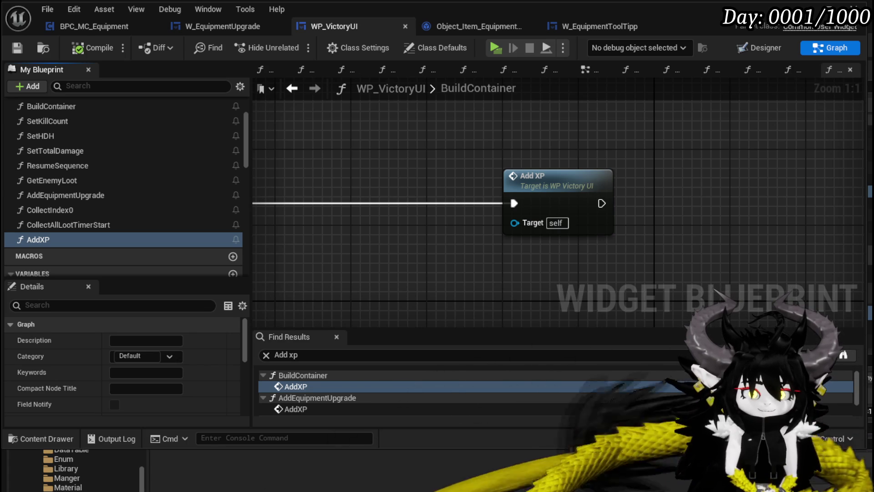
- Rename the AddXP function to AddXPToEquipment
right_click(554, 188)
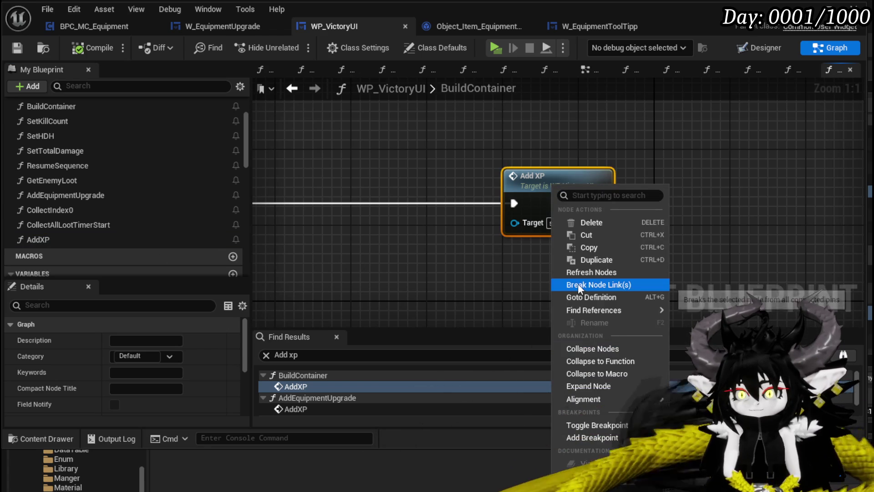
left_click(42, 241)
right_click(42, 242)
left_click(86, 288)
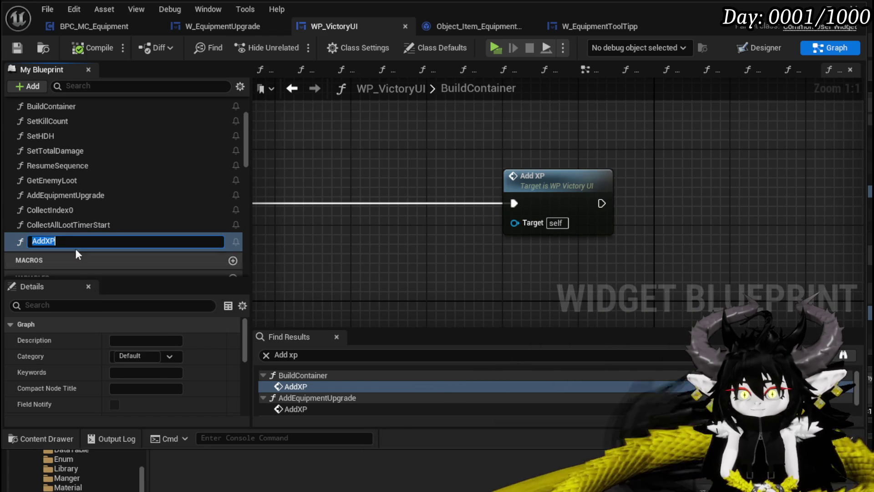
key("End")
type("T")
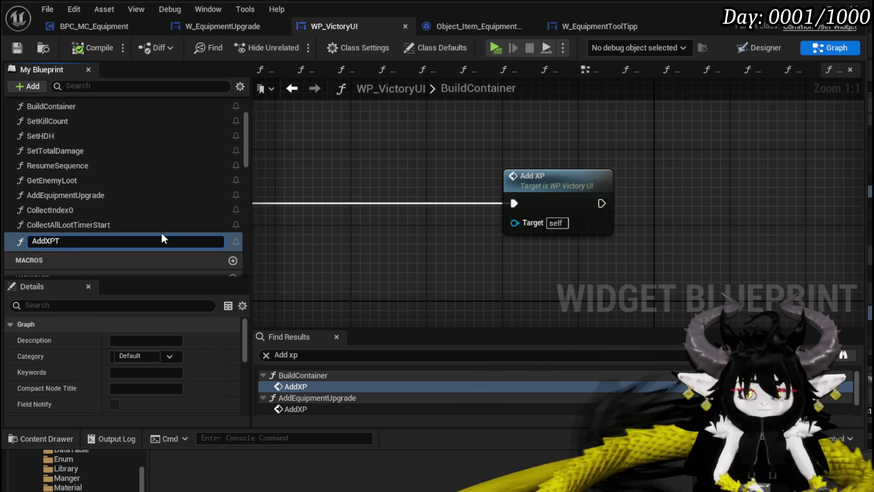
type("oEquip")
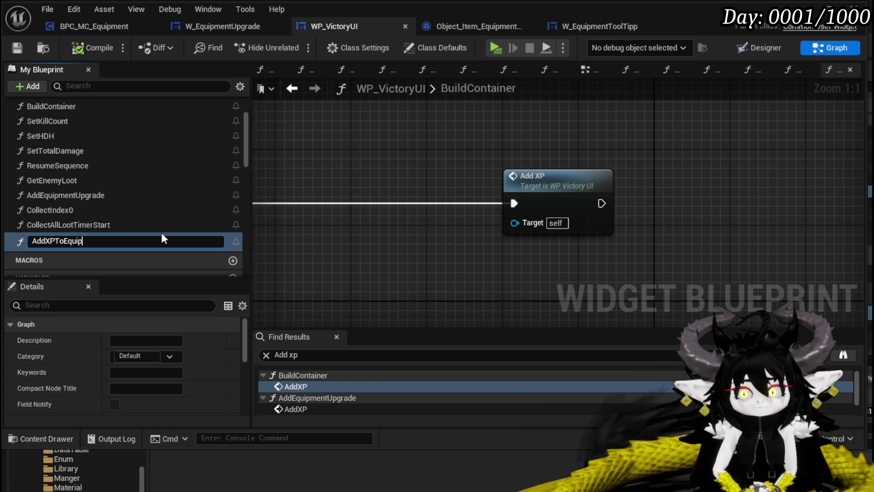
type("ment")
key("Return")
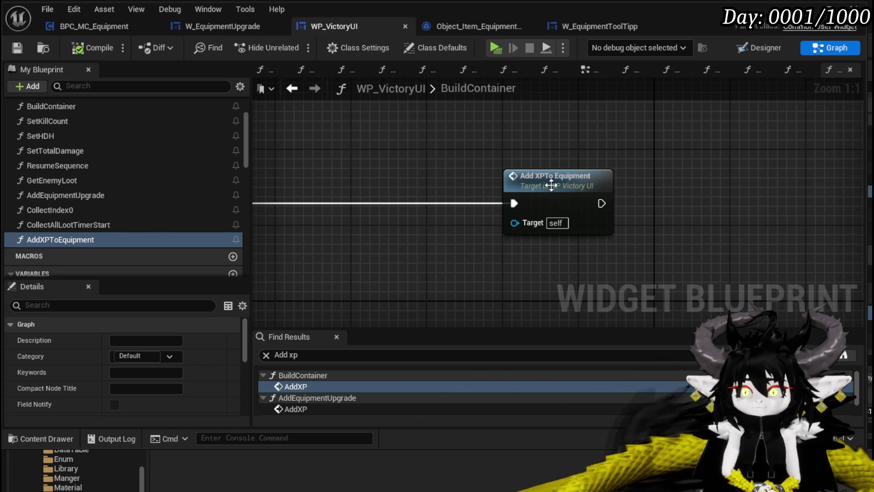
- Rerun the 'Add xp' search and scroll through the refreshed results
scroll(444, 158, "down", 3)
mouse_move(642, 178)
left_mouse_down()
mouse_move(776, 179)
mouse_move(682, 174)
mouse_move(616, 155)
left_mouse_up()
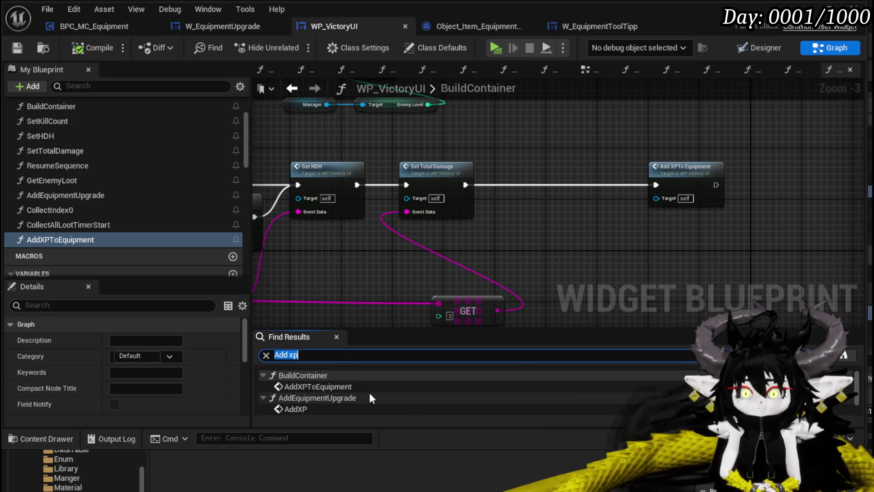
key("Return")
scroll(370, 399, "down", 1)
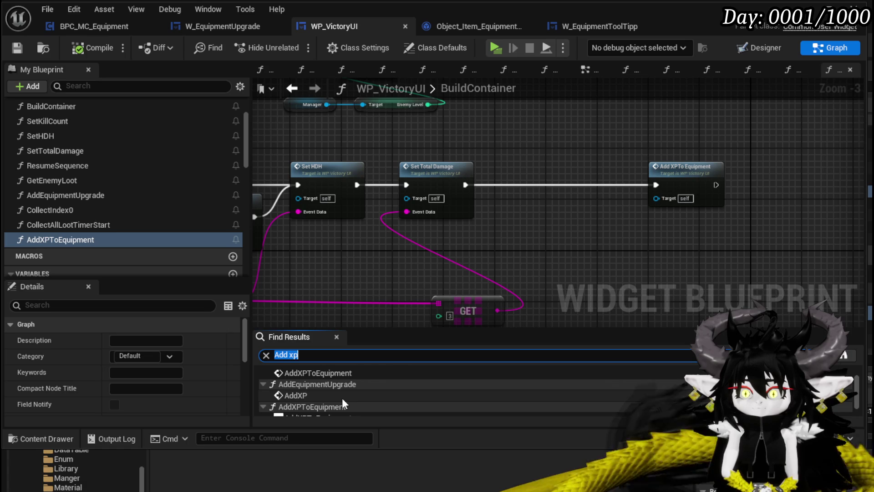
scroll(343, 397, "down", 2)
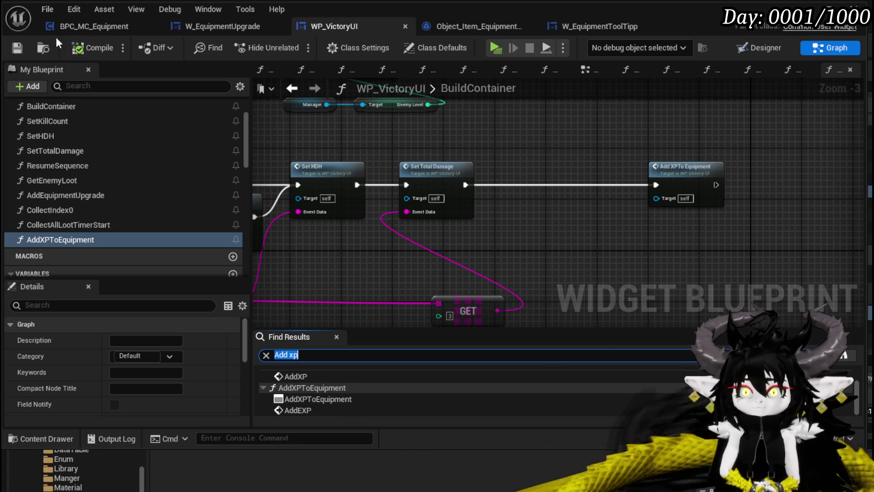
left_click(21, 47)
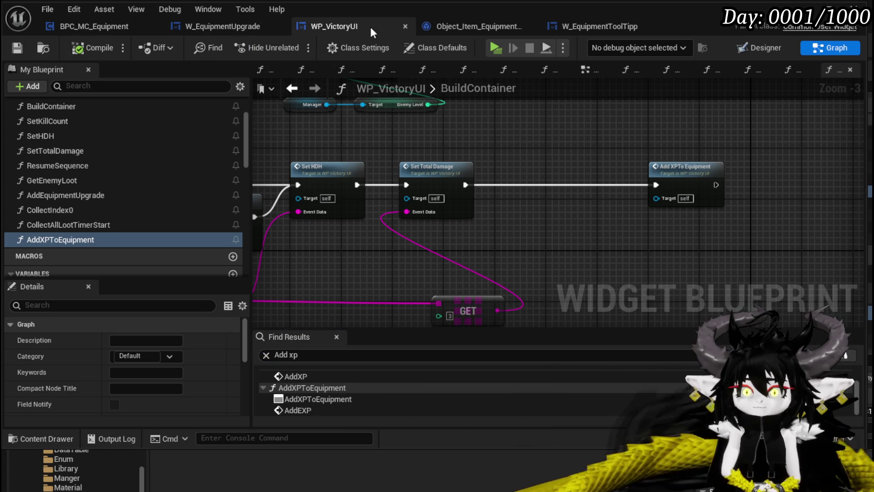
- Back in the level editor, browse to PlayerValuesSystem/UI and open the PlayerStatsHUD widget blueprint
key("alt+Tab")
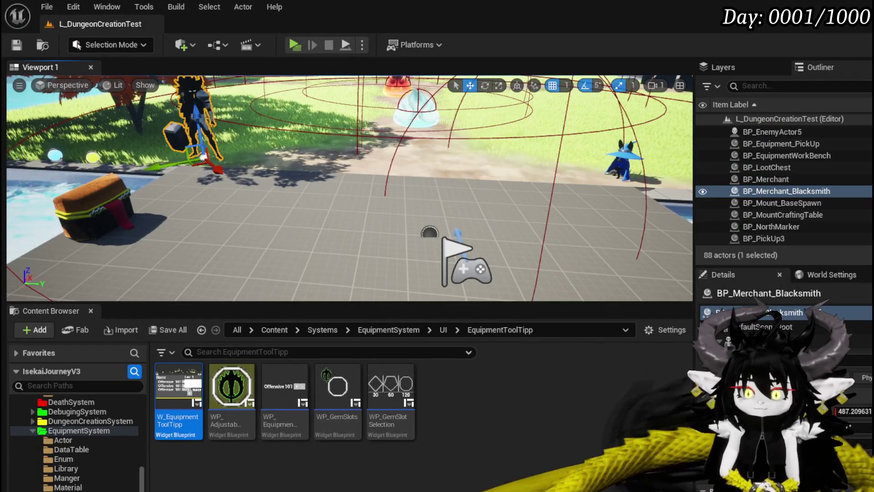
scroll(74, 456, "up", 2)
scroll(74, 455, "down", 10)
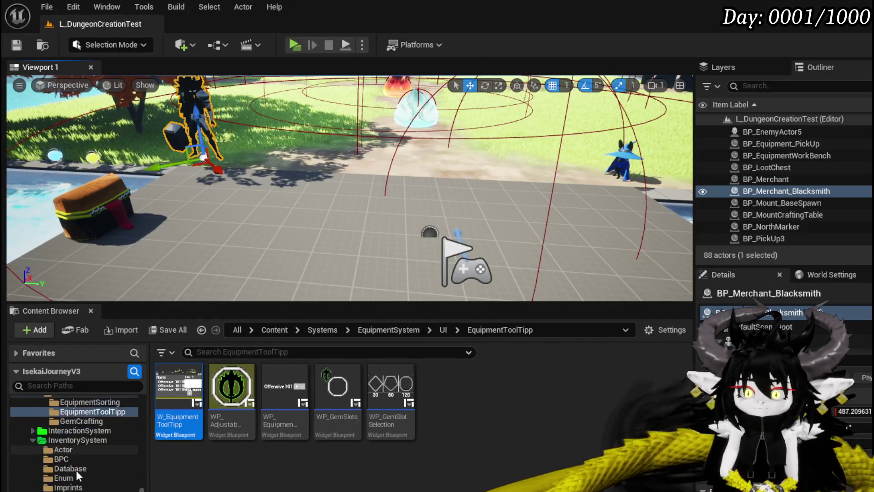
scroll(71, 456, "down", 5)
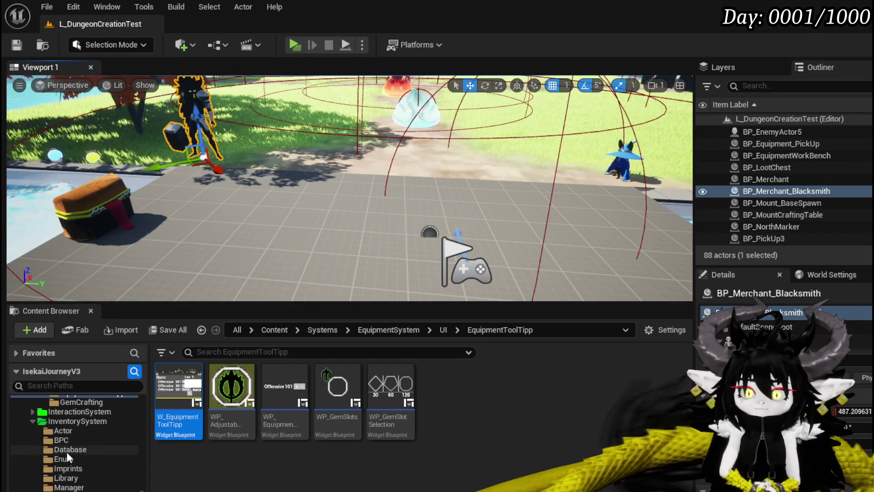
scroll(62, 444, "down", 5)
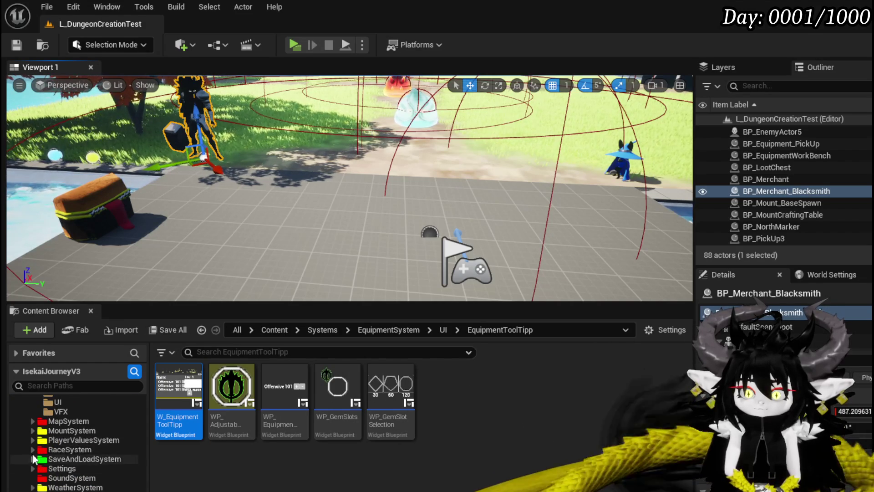
left_click(33, 440)
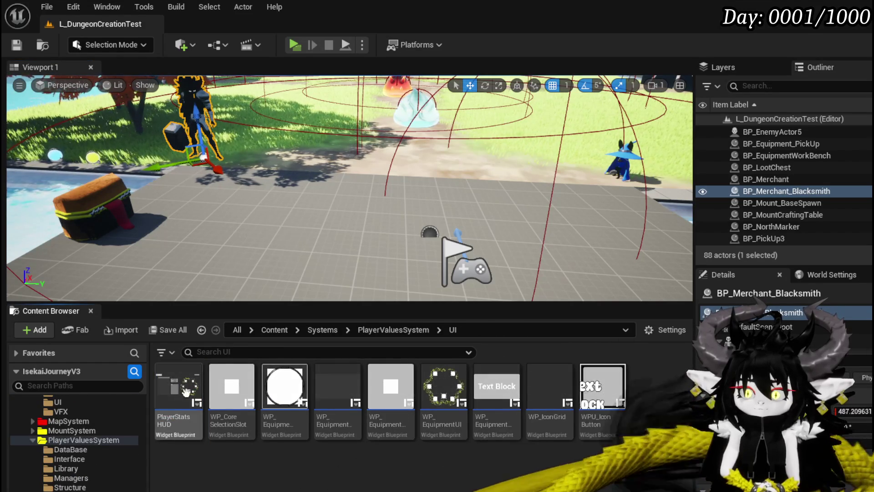
double_click(172, 385)
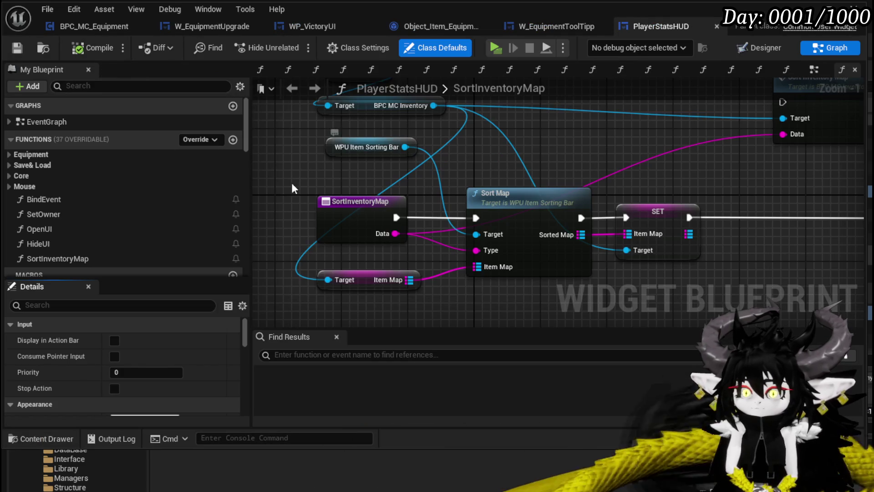
- Open the ShowEquipmentToolTipp function, delete its old Print String node, and save
left_click(20, 156)
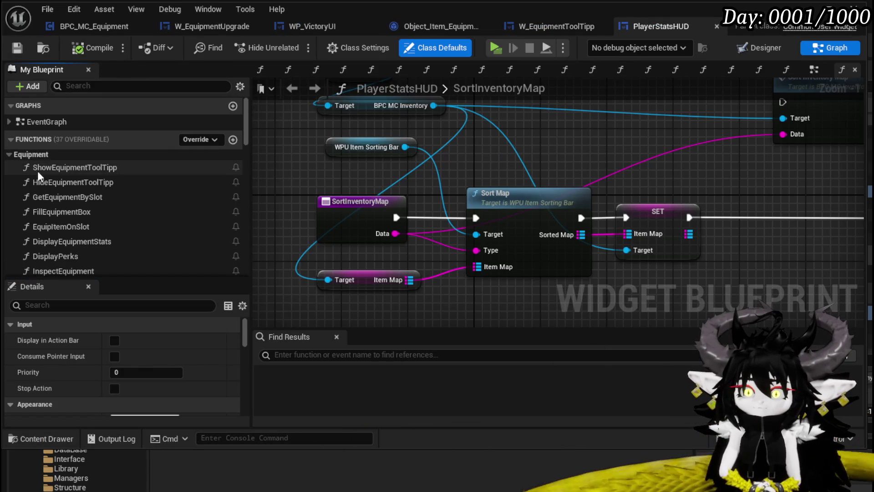
double_click(86, 168)
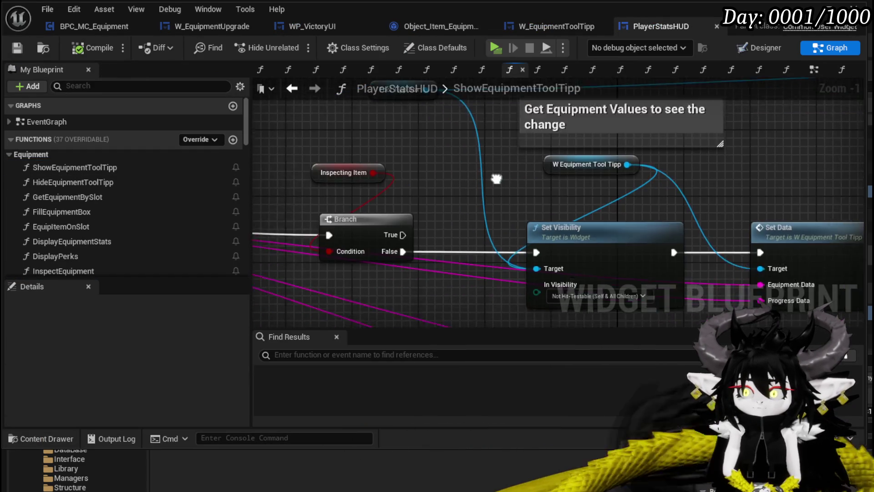
scroll(550, 182, "down", 2)
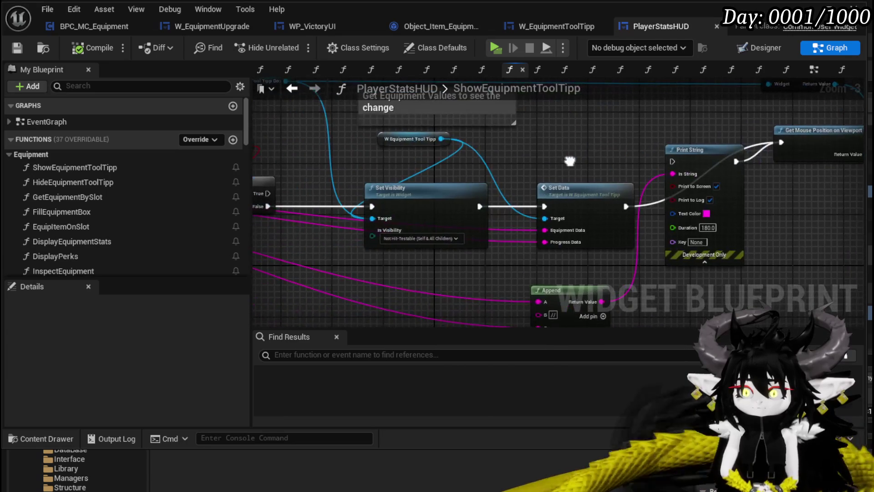
mouse_move(570, 160)
left_mouse_down()
mouse_move(665, 156)
mouse_move(406, 162)
left_mouse_up()
left_click_drag(802, 194, 508, 181)
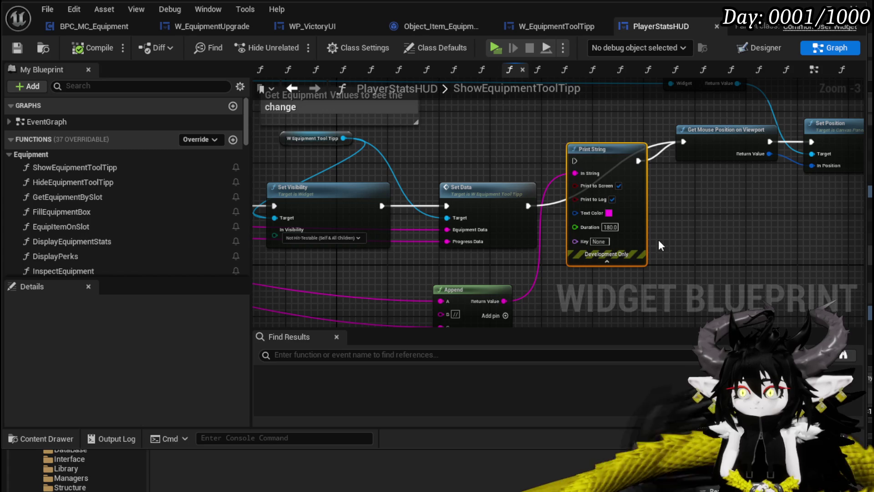
key("Delete")
left_click_drag(658, 246, 636, 182)
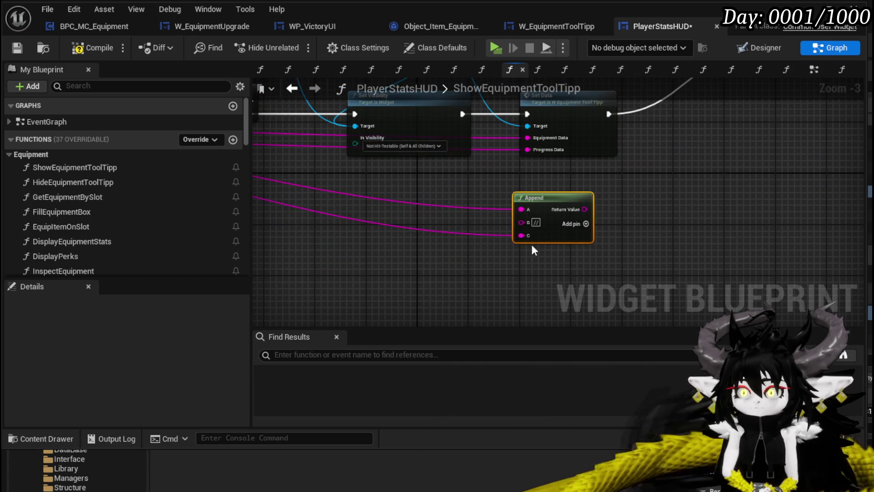
left_click_drag(643, 220, 856, 269)
left_click(17, 48)
- Add a Print String after Set Data fed by Progress Data, then save PlayerStatsHUD
mouse_move(822, 165)
left_mouse_down()
mouse_move(548, 149)
mouse_move(609, 155)
left_mouse_up()
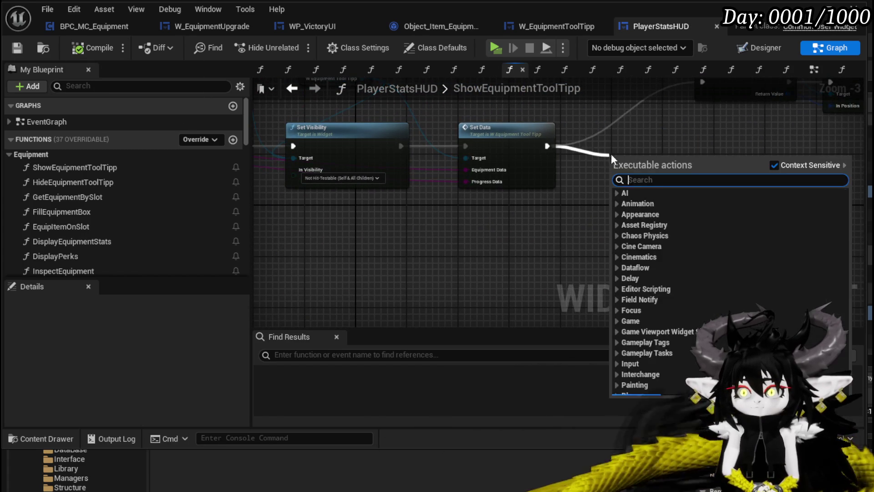
type("Print Stri")
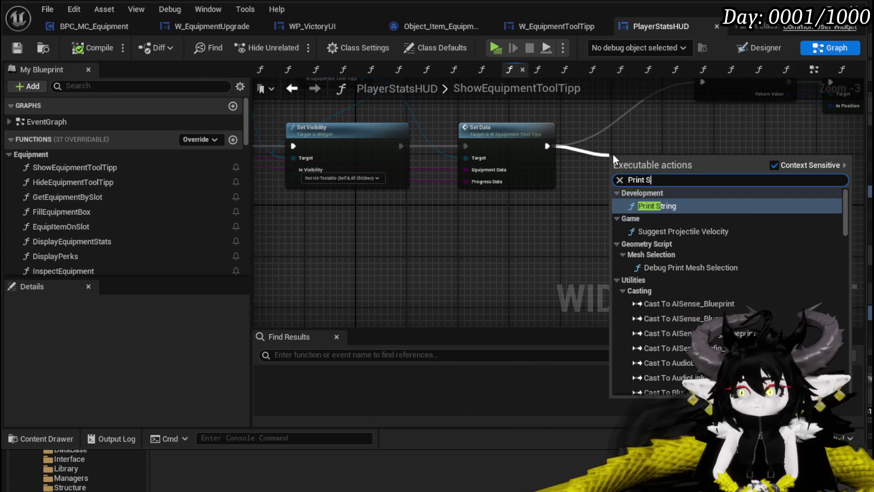
key("Return")
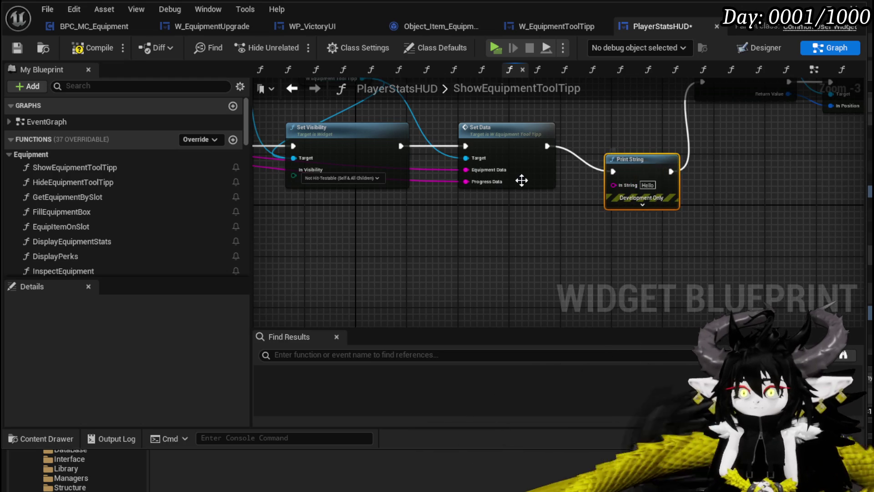
left_click_drag(462, 181, 615, 184)
mouse_move(578, 208)
left_mouse_down()
mouse_move(561, 279)
mouse_move(541, 285)
left_mouse_up()
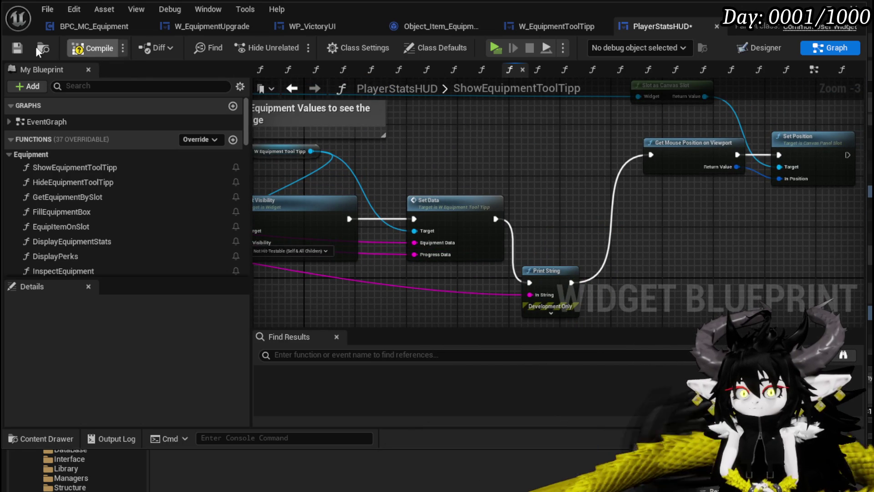
left_click(16, 49)
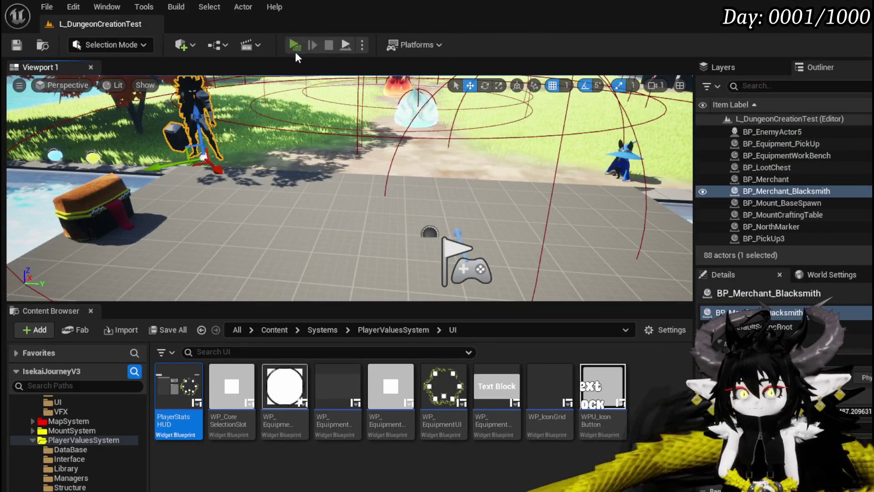
- Launch a standalone play session and check the helmets in the in-game equipment menu
left_click(293, 46)
left_click(413, 126)
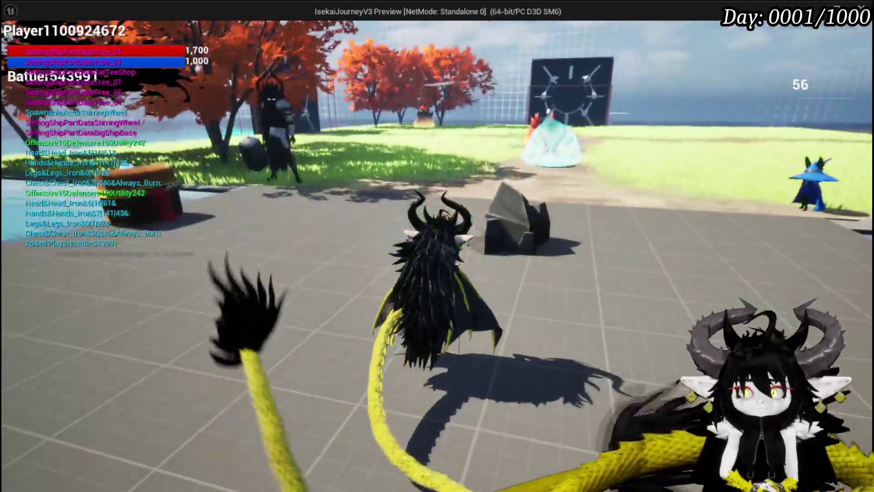
key("w")
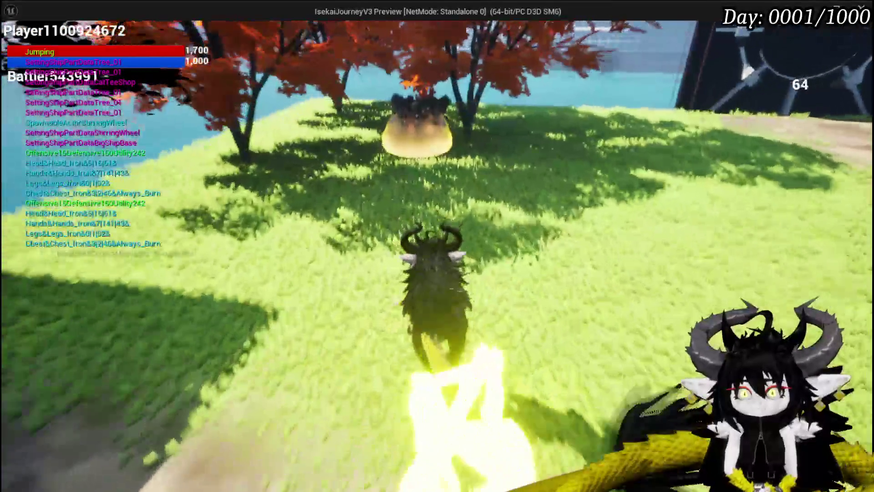
key("space")
key("Tab")
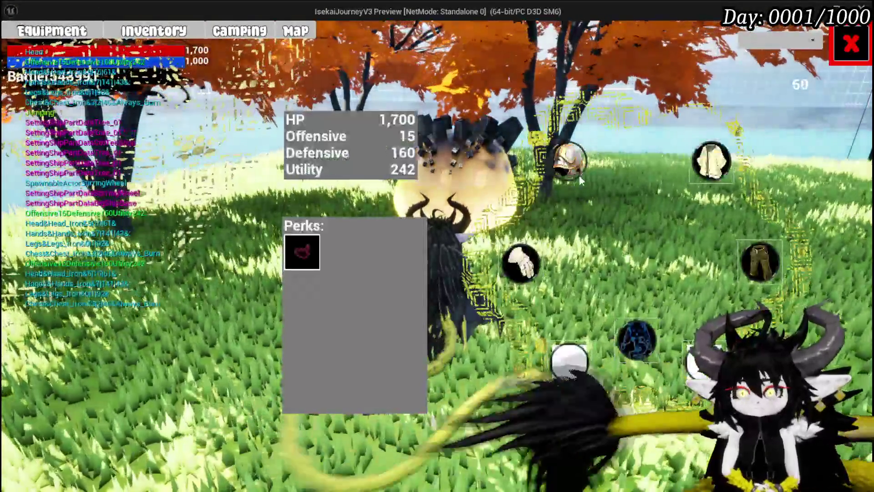
left_click(578, 176)
mouse_move(75, 141)
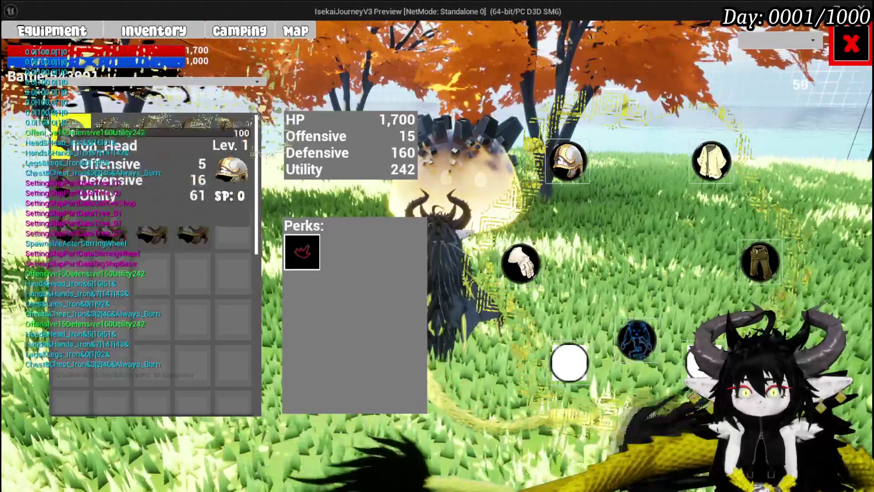
key("Escape")
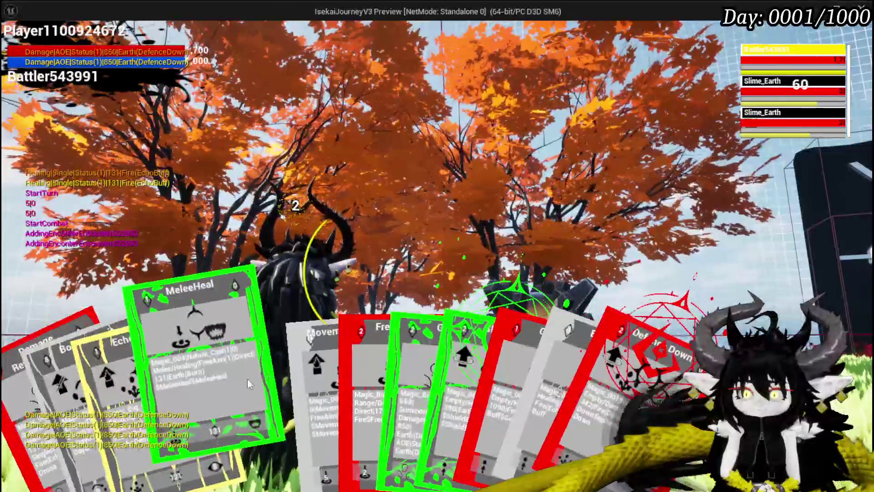
- Defeat the slimes with a fire attack, check the XP bars and equipment levels, then stop playing
left_click(323, 369)
left_click(323, 371)
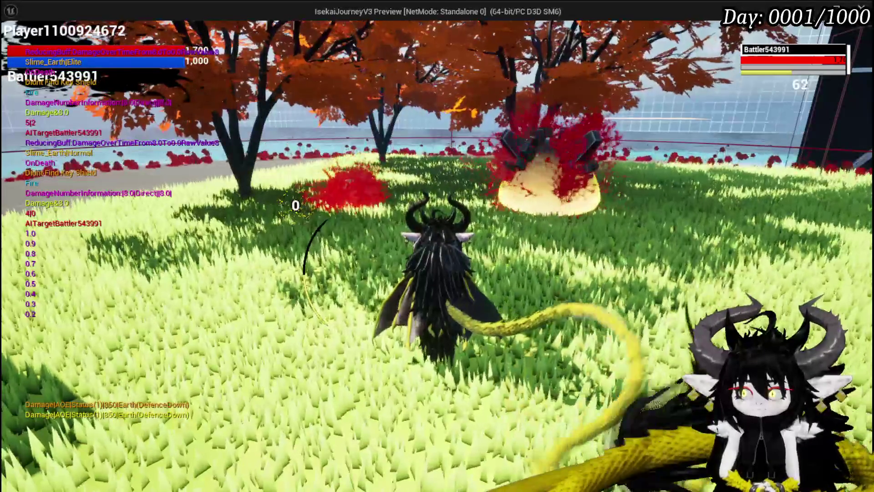
key("i")
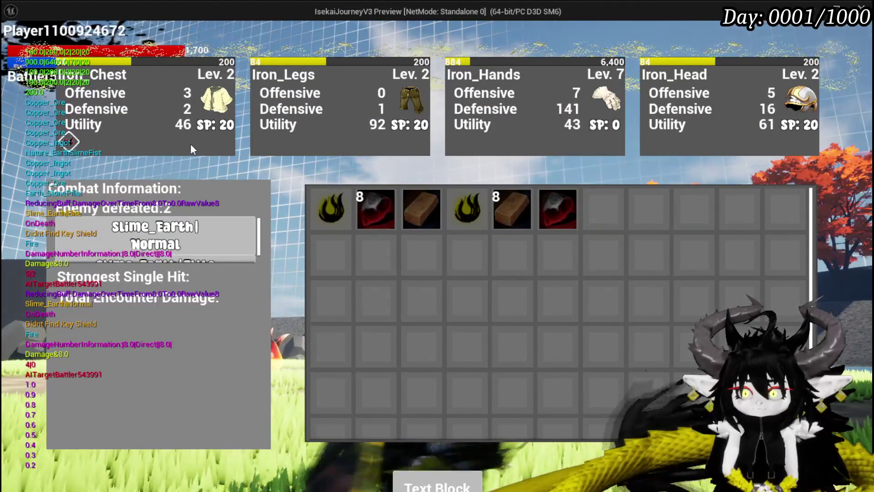
left_click(446, 488)
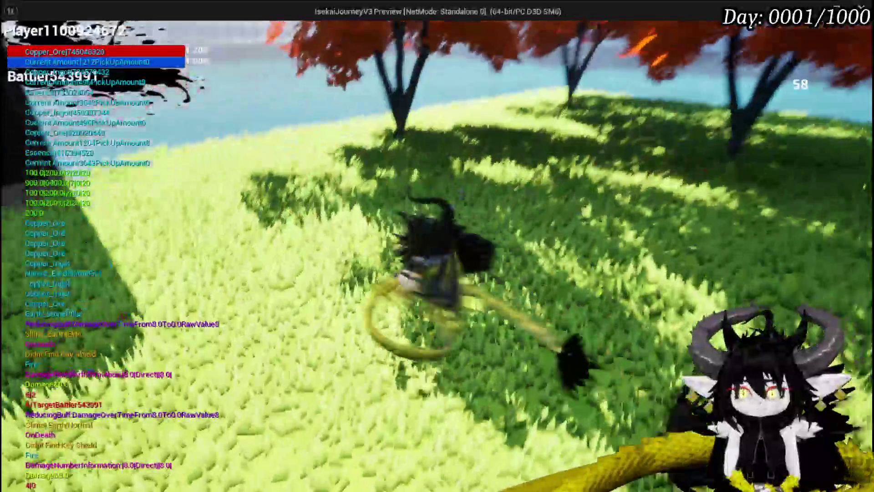
key("i")
left_click(74, 38)
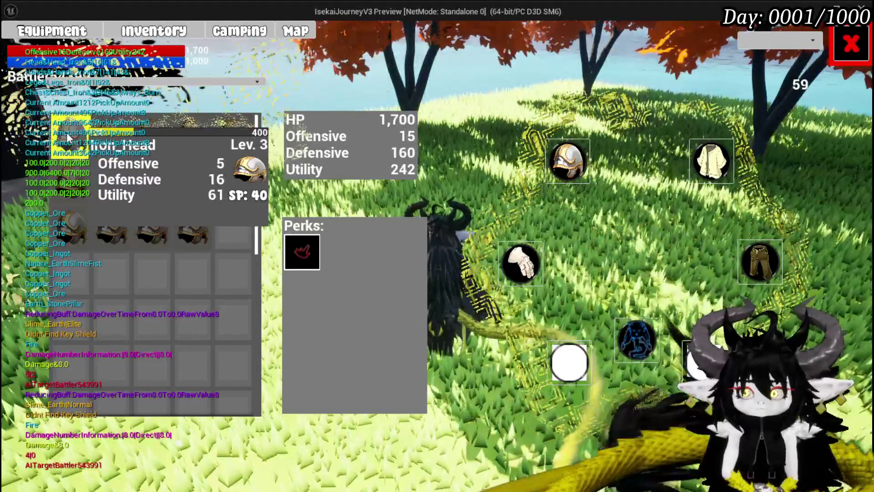
key("Escape")
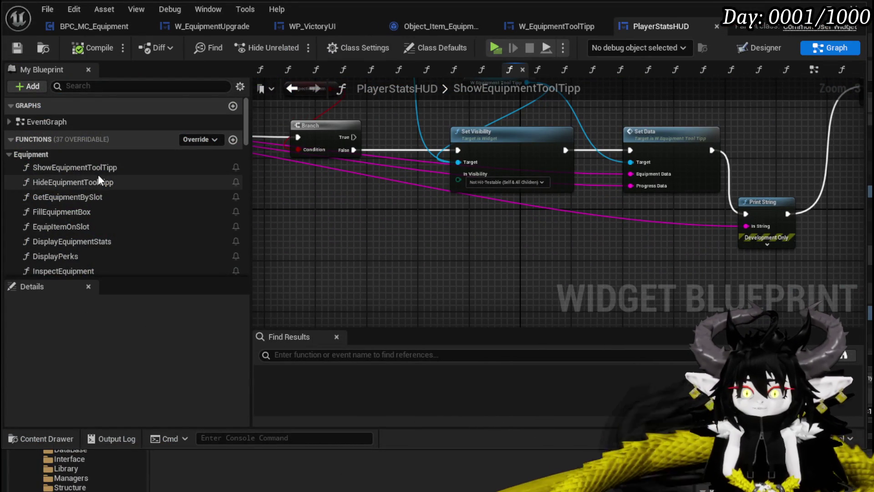
- Open the BindEvent function and bring its Bind Event and Create Event nodes into view
scroll(113, 204, "down", 2)
scroll(113, 204, "down", 3)
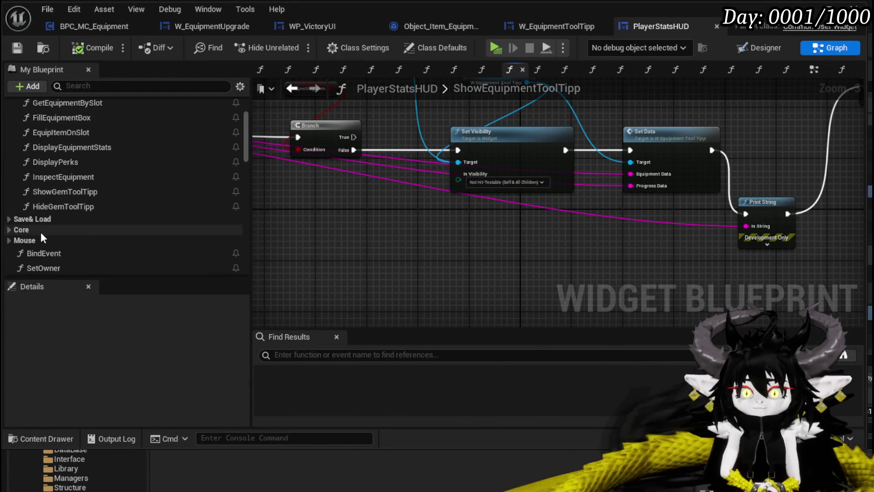
scroll(28, 237, "down", 3)
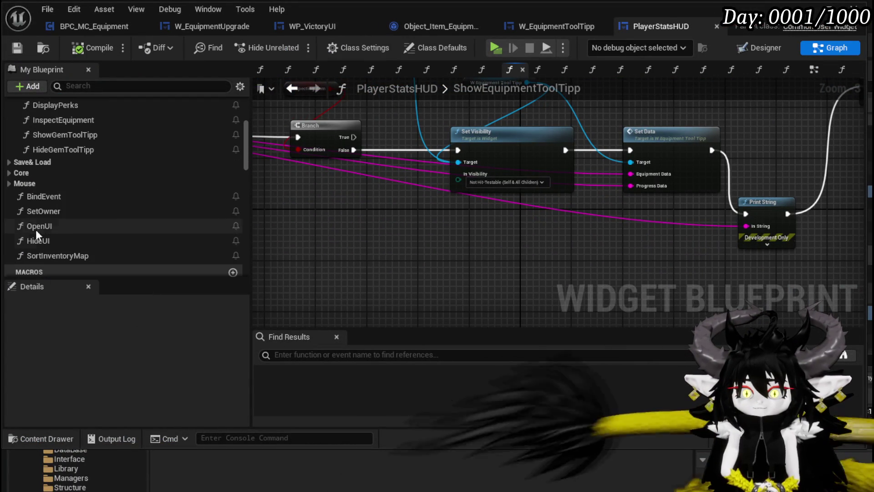
double_click(46, 196)
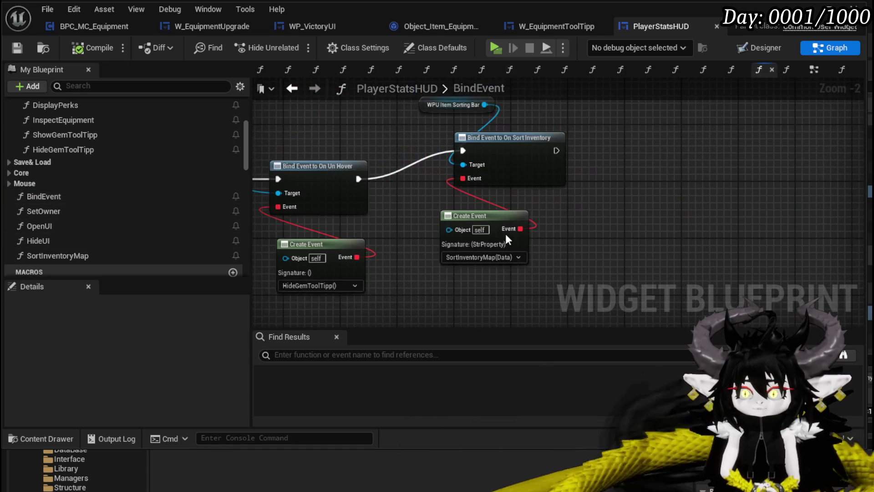
mouse_move(388, 229)
left_mouse_down()
mouse_move(539, 245)
mouse_move(492, 169)
mouse_move(619, 175)
left_mouse_up()
mouse_move(404, 181)
left_mouse_down()
mouse_move(441, 131)
mouse_move(346, 127)
mouse_move(379, 112)
mouse_move(523, 124)
mouse_move(590, 158)
mouse_move(615, 127)
mouse_move(305, 126)
left_mouse_up()
- Inspect the bindings for On Sort Inventory, On Core Hover, On Press Equipment Slot and On Press Button Interaction
mouse_move(750, 123)
left_mouse_down()
mouse_move(378, 132)
mouse_move(587, 157)
left_mouse_up()
scroll(607, 122, "down", 1)
left_click_drag(439, 136, 575, 127)
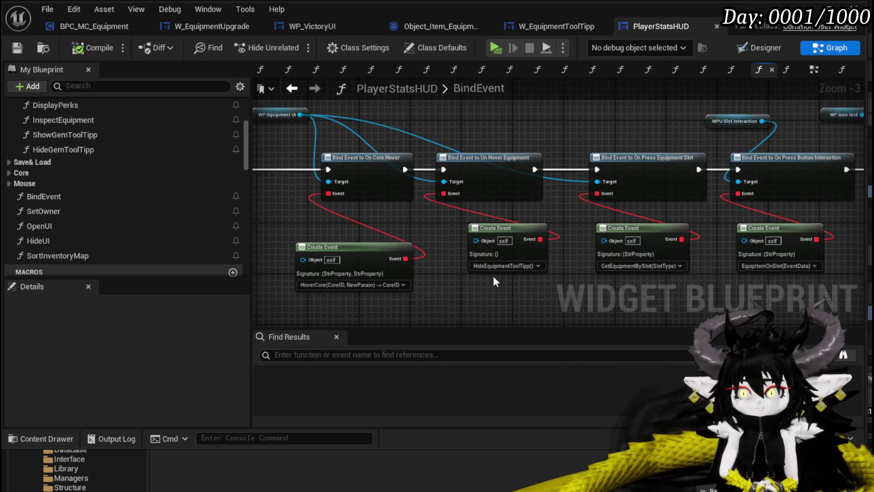
scroll(438, 230, "up", 1)
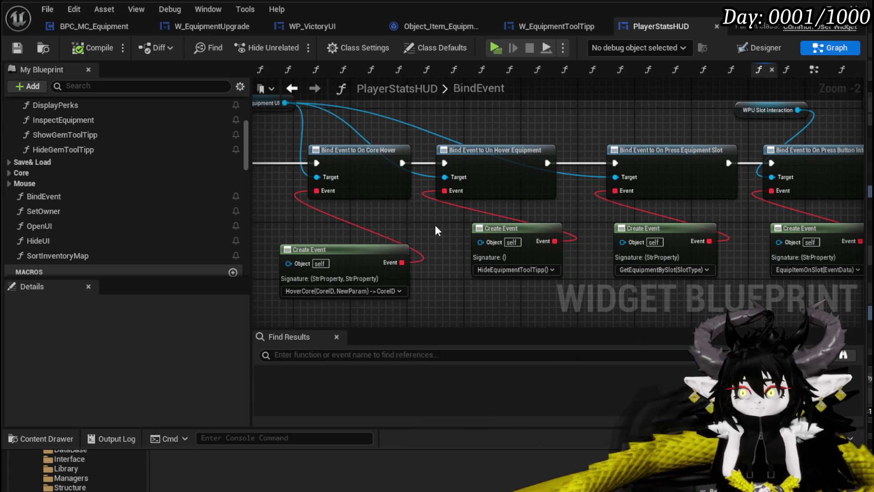
mouse_move(616, 137)
left_mouse_down()
mouse_move(392, 182)
mouse_move(524, 132)
mouse_move(569, 147)
left_mouse_up()
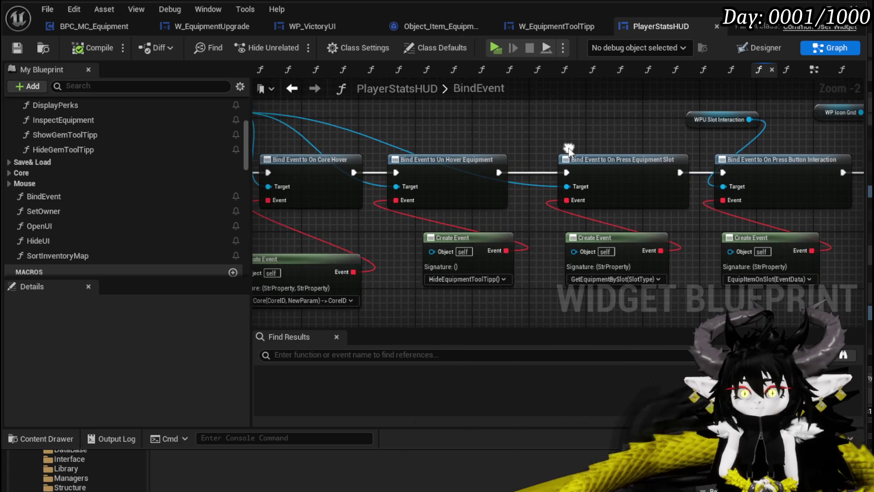
mouse_move(395, 159)
left_mouse_down()
mouse_move(713, 150)
mouse_move(440, 134)
mouse_move(329, 145)
left_mouse_up()
scroll(417, 134, "down", 1)
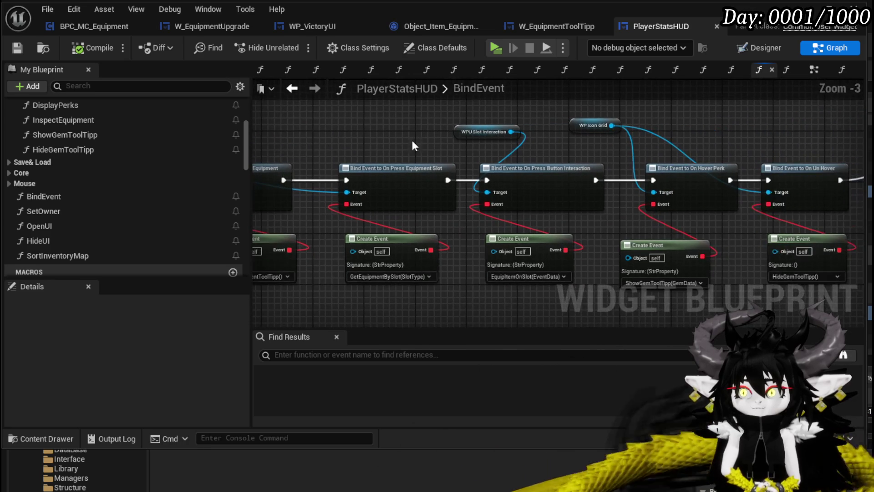
left_click_drag(607, 145, 374, 147)
left_click_drag(530, 137, 614, 132)
left_click_drag(418, 148, 680, 151)
left_click_drag(360, 146, 559, 148)
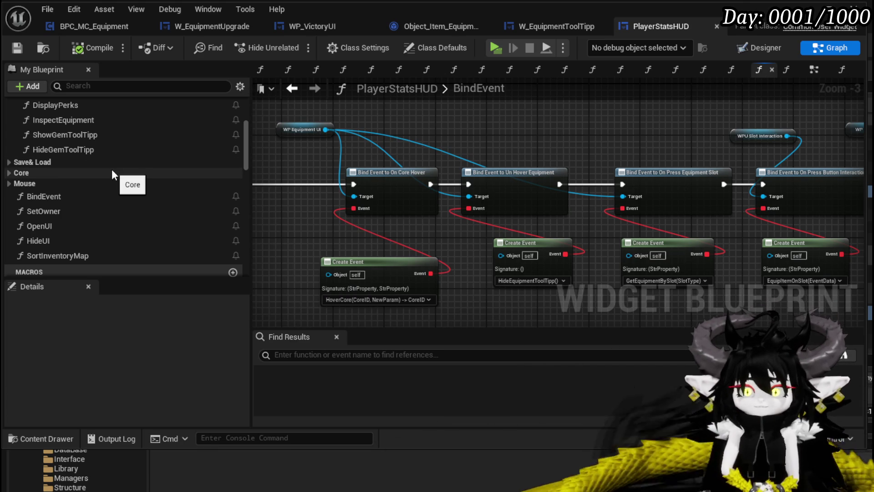
scroll(113, 173, "down", 2)
scroll(78, 163, "up", 2)
scroll(78, 163, "up", 3)
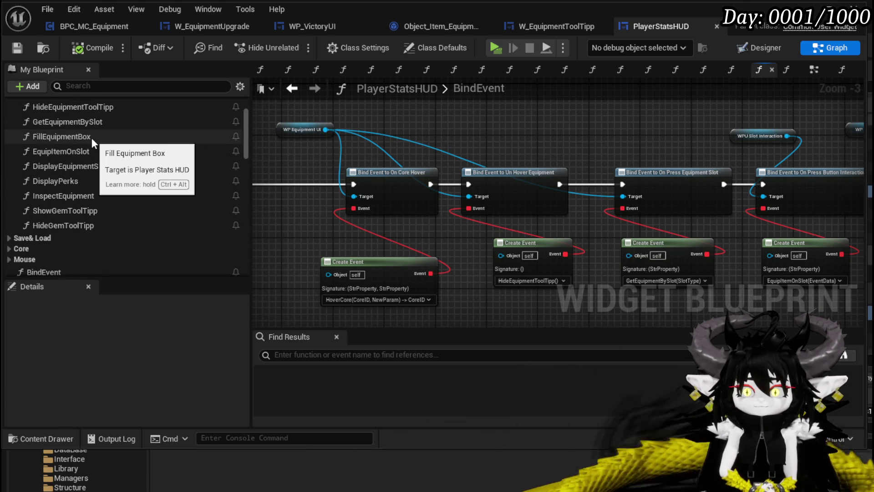
- Open FillEquipmentBox and review its chain up to Add Equipment from Inventory by Slot
double_click(91, 137)
scroll(404, 210, "up", 2)
mouse_move(535, 240)
left_mouse_down()
mouse_move(328, 264)
mouse_move(187, 299)
mouse_move(256, 154)
left_mouse_up()
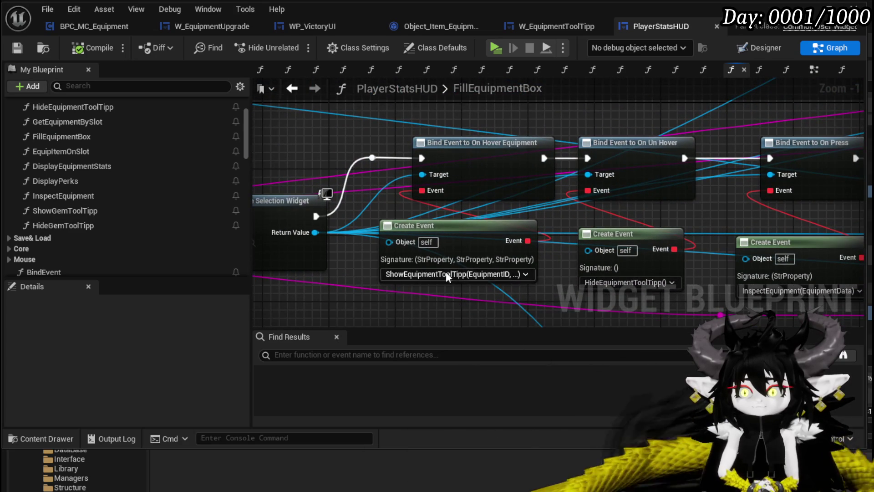
left_click_drag(317, 160, 500, 152)
left_click_drag(500, 153, 296, 160)
scroll(506, 130, "down", 1)
mouse_move(506, 131)
left_mouse_down()
mouse_move(319, 129)
mouse_move(260, 149)
mouse_move(260, 169)
left_mouse_up()
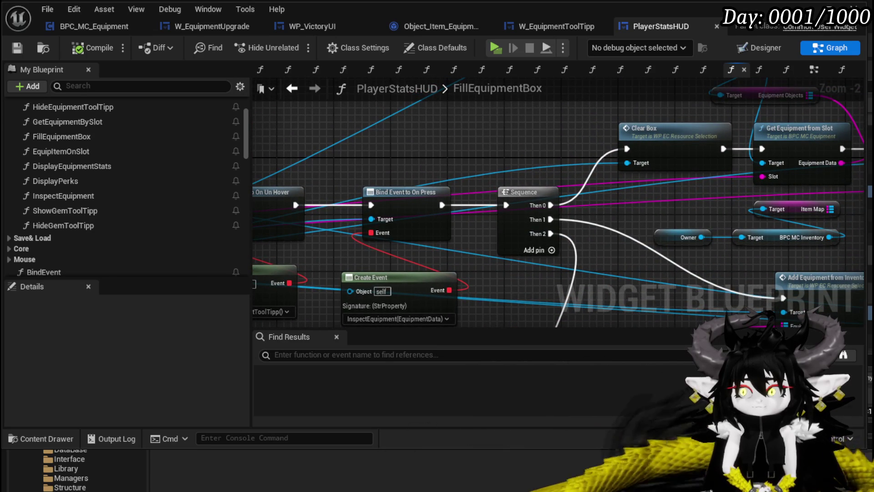
mouse_move(583, 145)
left_mouse_down()
mouse_move(361, 157)
mouse_move(340, 199)
mouse_move(349, 169)
left_mouse_up()
- Delete the Owner, inventory and Item Map nodes, then the KEYS node
key("Delete")
mouse_move(562, 256)
left_mouse_down()
mouse_move(562, 197)
mouse_move(534, 174)
mouse_move(544, 238)
mouse_move(569, 292)
mouse_move(583, 259)
mouse_move(665, 187)
mouse_move(664, 195)
left_mouse_up()
scroll(562, 196, "down", 2)
scroll(583, 259, "up", 1)
mouse_move(664, 243)
left_mouse_down()
mouse_move(597, 193)
mouse_move(523, 279)
mouse_move(573, 229)
mouse_move(592, 192)
mouse_move(572, 172)
left_mouse_up()
scroll(573, 229, "down", 1)
left_click_drag(523, 248, 566, 223)
left_click(564, 234)
key("Delete")
- Remove the Sort Float Array node and move Fill Grid into place
mouse_move(375, 239)
left_mouse_down()
mouse_move(740, 118)
mouse_move(706, 135)
mouse_move(647, 118)
left_mouse_up()
mouse_move(578, 188)
left_mouse_down()
mouse_move(595, 159)
mouse_move(635, 172)
mouse_move(663, 218)
left_mouse_up()
key("Delete")
mouse_move(586, 184)
left_mouse_down()
mouse_move(555, 220)
mouse_move(538, 183)
left_mouse_up()
left_click_drag(597, 257, 631, 191)
mouse_move(302, 131)
left_mouse_down()
mouse_move(477, 253)
mouse_move(503, 233)
mouse_move(448, 147)
mouse_move(467, 127)
left_mouse_up()
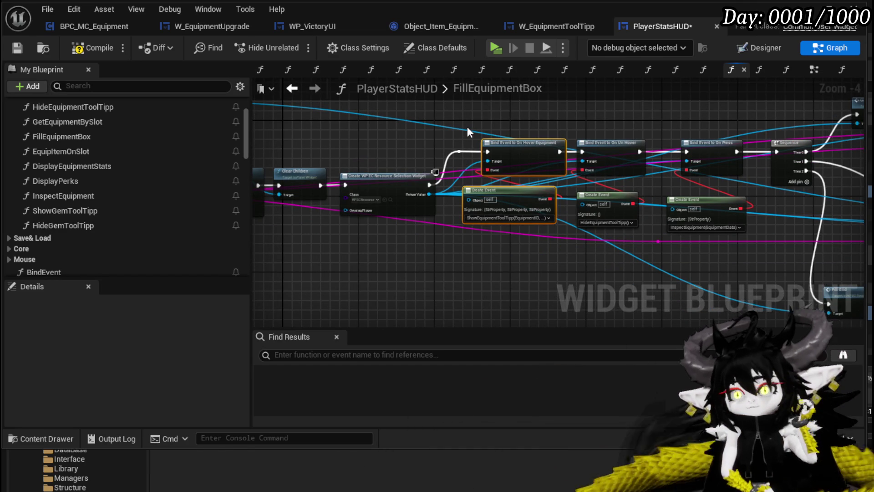
left_click_drag(467, 126, 364, 147)
- Compile and save PlayerStatsHUD, then open the Get Equipment from Slot function definition
left_click(109, 48)
left_click(23, 47)
mouse_move(681, 143)
left_mouse_down()
mouse_move(663, 144)
mouse_move(620, 186)
left_mouse_up()
scroll(663, 145, "up", 3)
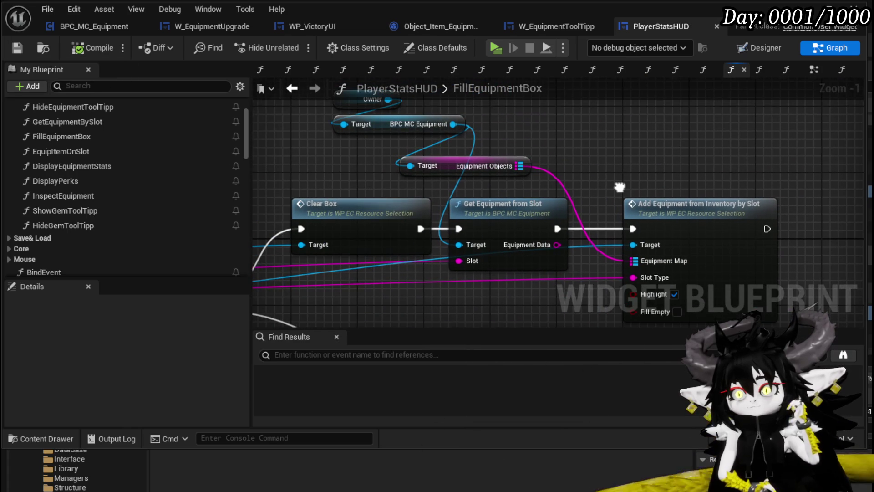
double_click(486, 225)
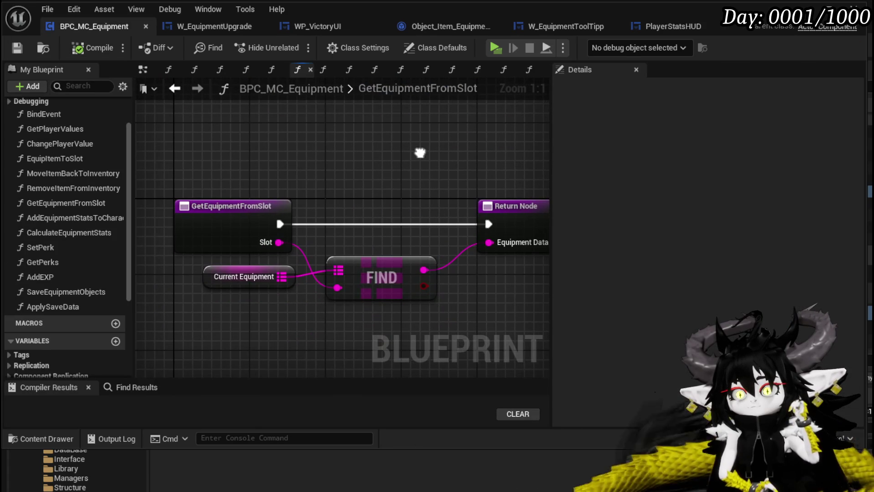
left_click_drag(202, 267, 349, 179)
left_click(350, 178)
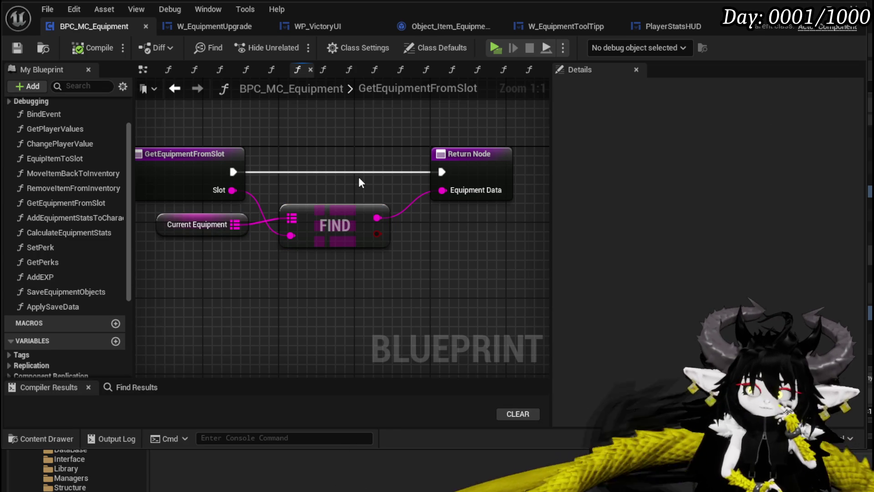
scroll(359, 177, "down", 3)
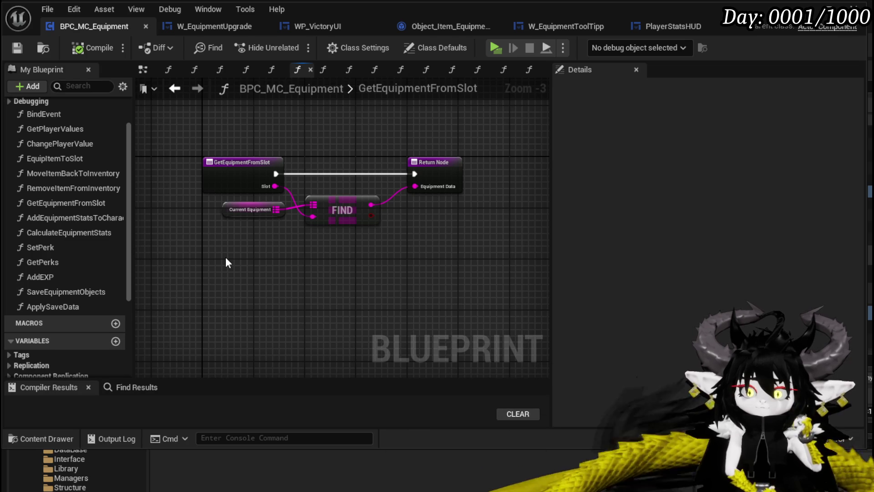
left_click_drag(256, 245, 324, 195)
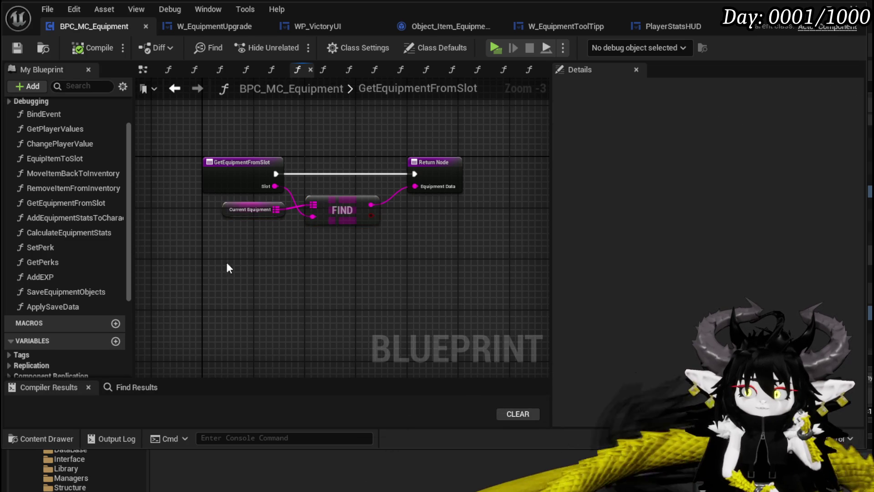
left_click(175, 88)
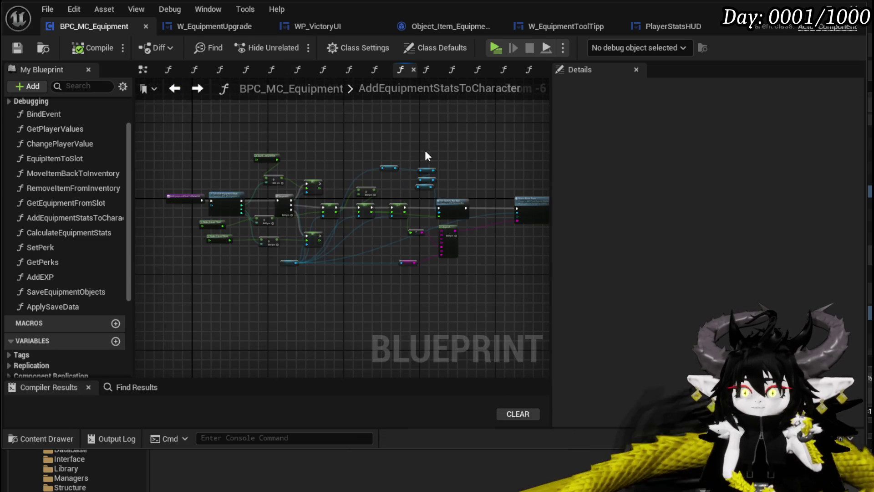
left_click(198, 87)
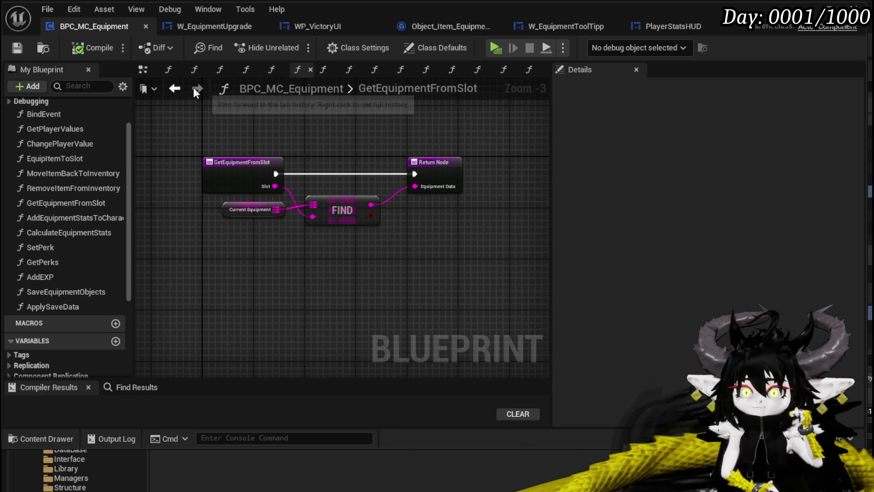
left_click_drag(265, 231, 439, 156)
mouse_move(228, 129)
left_mouse_down()
mouse_move(256, 127)
mouse_move(528, 261)
mouse_move(455, 247)
left_mouse_up()
left_click(210, 120)
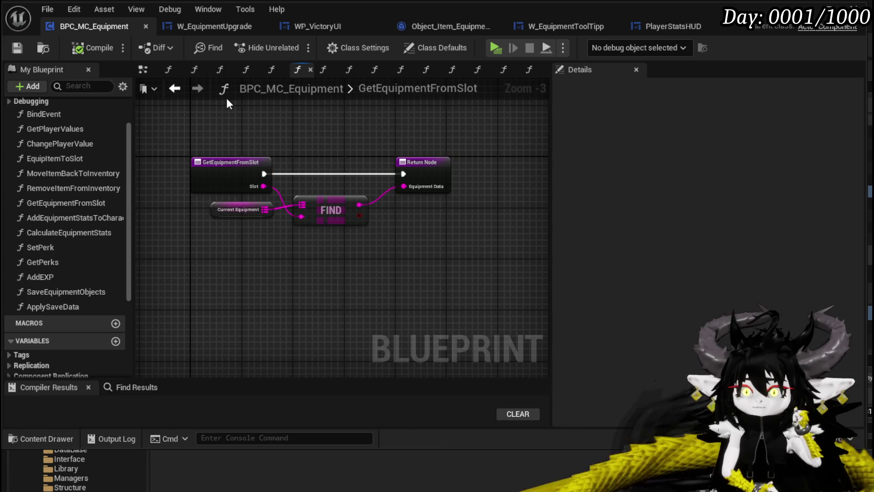
left_click(661, 26)
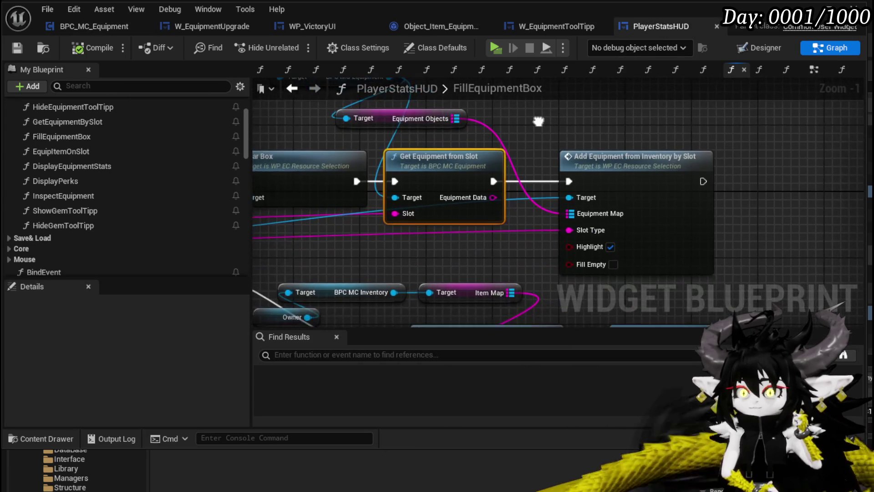
- Check the GetEquipmentFromSlot definition, then delete that node from FillEquipmentBox
mouse_move(499, 127)
left_mouse_down()
mouse_move(521, 164)
mouse_move(529, 162)
left_mouse_up()
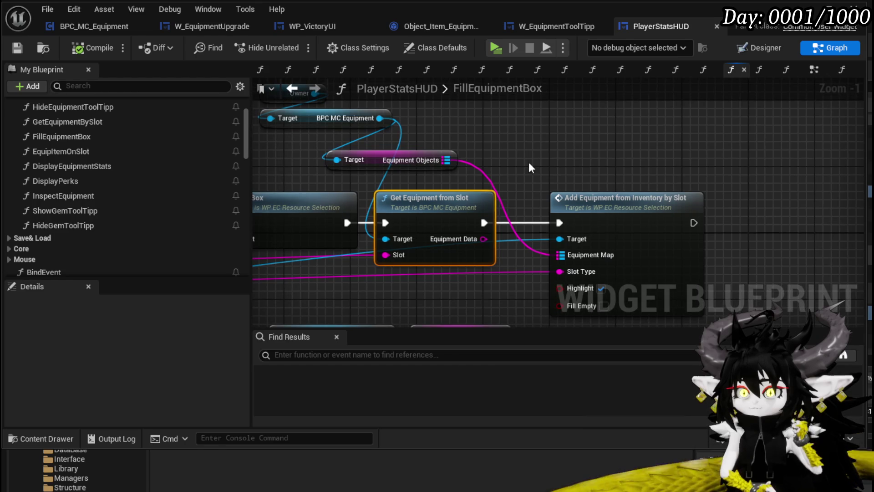
mouse_move(424, 211)
left_mouse_down()
mouse_move(463, 188)
mouse_move(419, 210)
mouse_move(427, 206)
left_mouse_up()
double_click(428, 204)
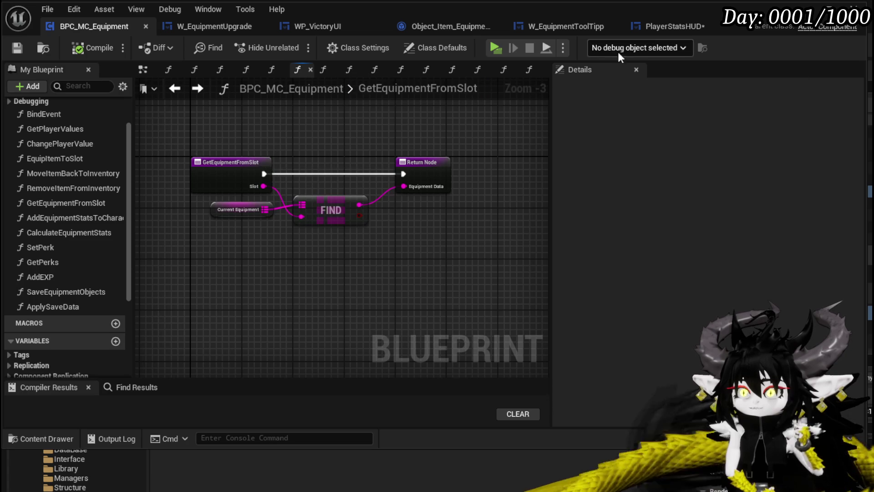
left_click(659, 26)
left_click(433, 197)
key("Delete")
- Wire Clear Box straight into Add Equipment from Inventory by Slot, compile, save, and open that function
left_click_drag(348, 222, 560, 223)
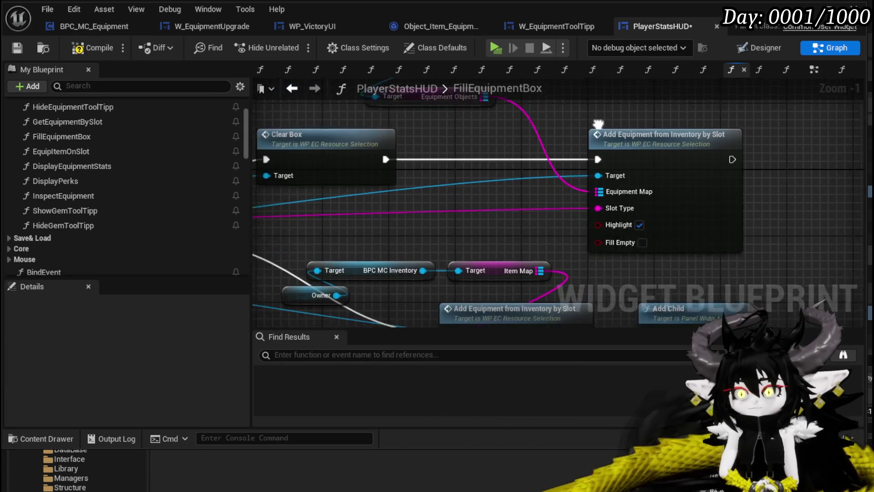
left_click_drag(561, 125, 535, 161)
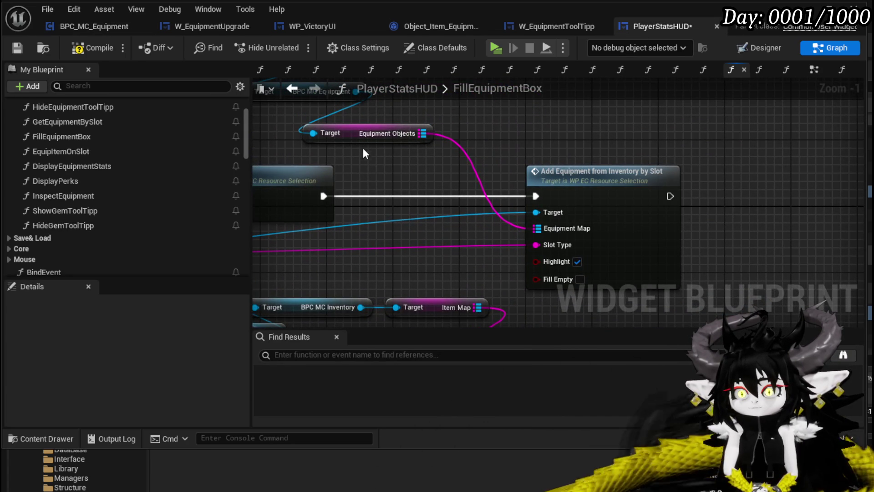
left_click(93, 48)
left_click(17, 48)
left_click(584, 182)
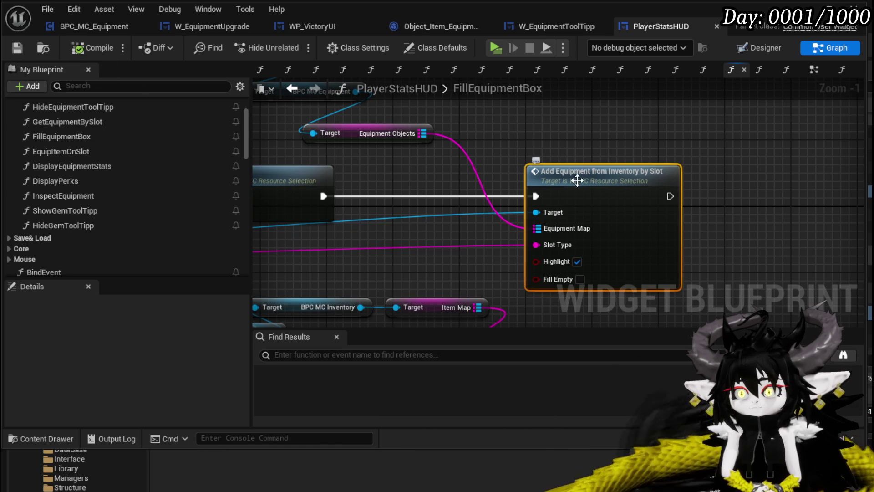
key("alt+g")
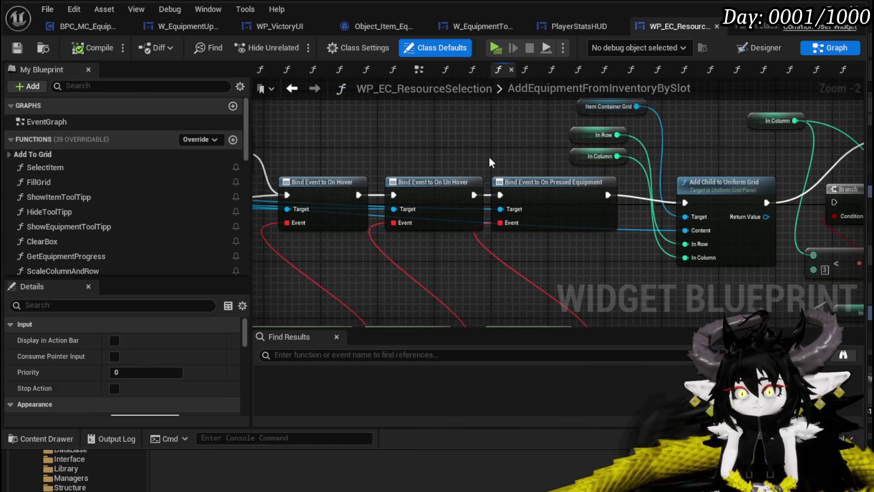
- Delete the row-counting Branch, SET and ++ nodes from the graph
left_click_drag(439, 151, 692, 291)
mouse_move(432, 263)
left_mouse_down()
mouse_move(529, 246)
mouse_move(714, 156)
left_mouse_up()
key("Delete")
mouse_move(390, 100)
left_mouse_down()
mouse_move(447, 158)
mouse_move(496, 177)
left_mouse_up()
- Move the Get Equipment Progress node below the slot widget node, near Set Info
left_click_drag(560, 134, 714, 142)
left_click_drag(478, 132, 756, 137)
left_click_drag(356, 145, 641, 137)
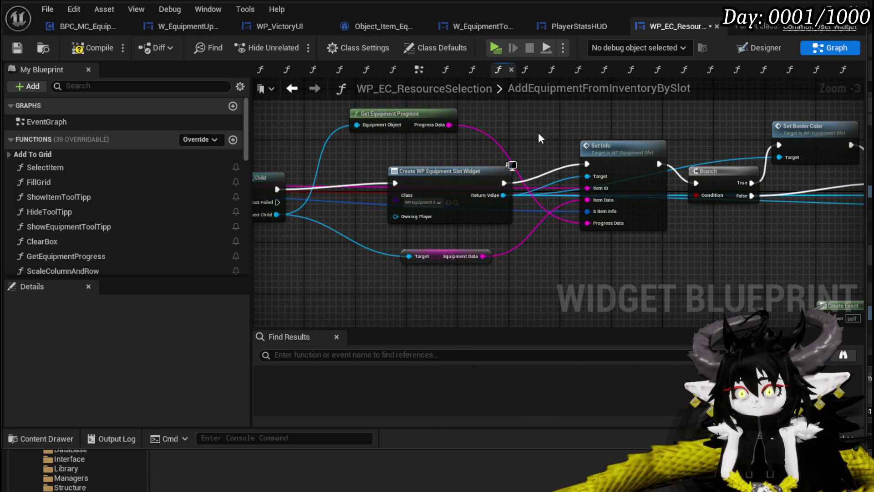
mouse_move(415, 121)
left_mouse_down()
mouse_move(417, 300)
mouse_move(442, 301)
mouse_move(436, 250)
left_mouse_up()
left_click(455, 229)
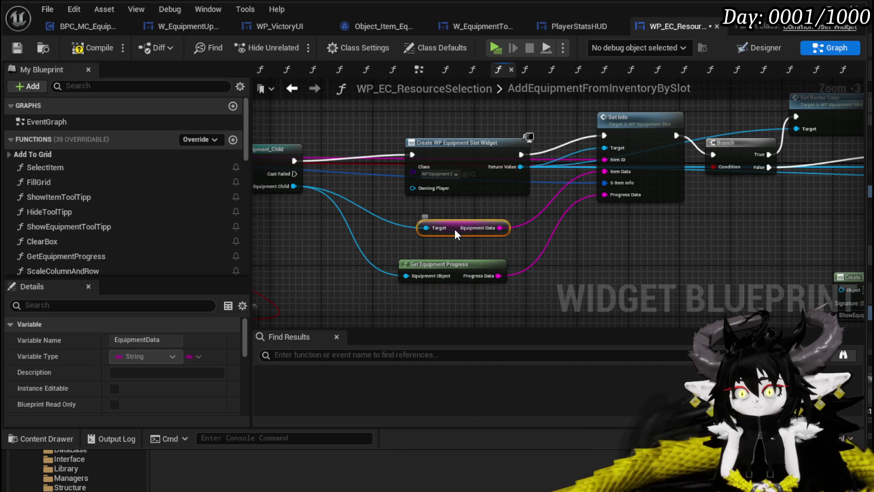
left_click(464, 245)
mouse_move(464, 245)
left_mouse_down()
mouse_move(565, 238)
mouse_move(504, 223)
left_mouse_up()
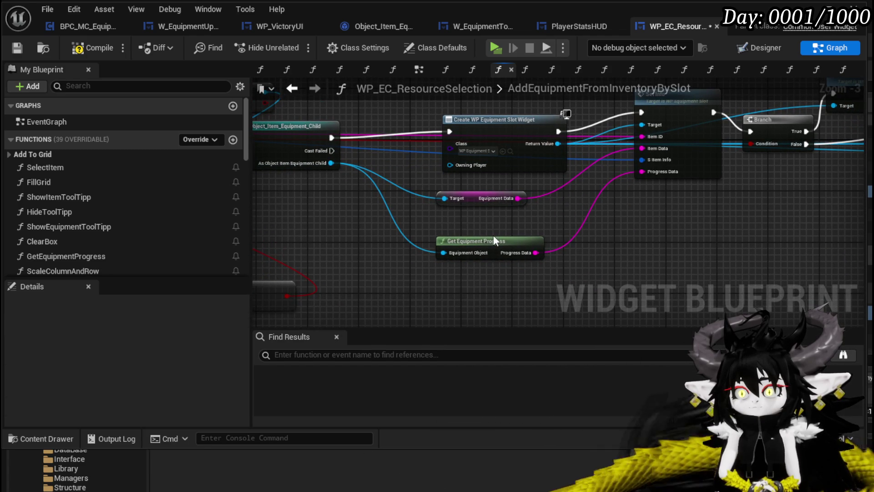
- Inspect the GetEquipmentProgress function graph, then come back to AddEquipmentFromInventoryBySlot
double_click(493, 238)
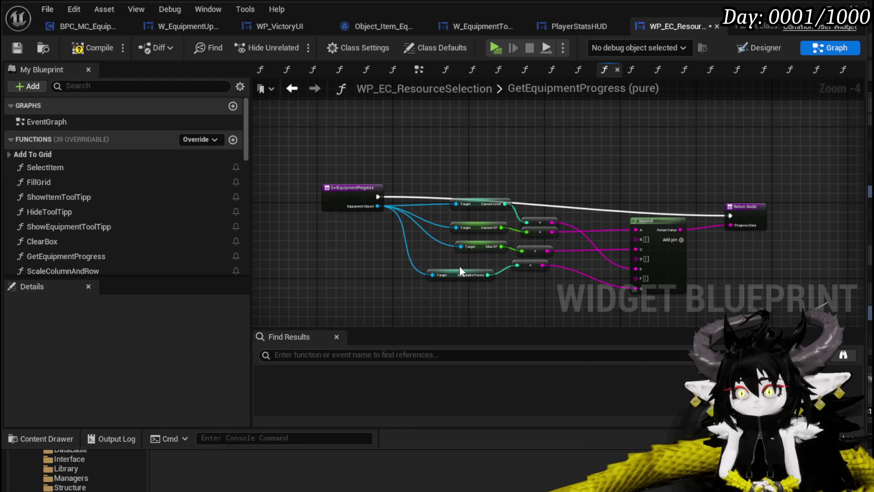
left_click(300, 89)
scroll(617, 215, "up", 1)
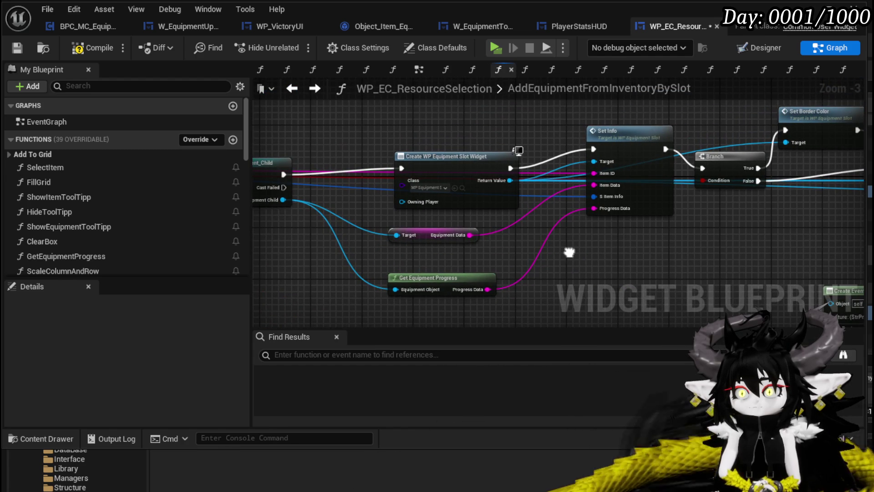
- Reposition the Create WP Equipment Slot Widget node and bring the cast node into view
left_click_drag(439, 156, 395, 130)
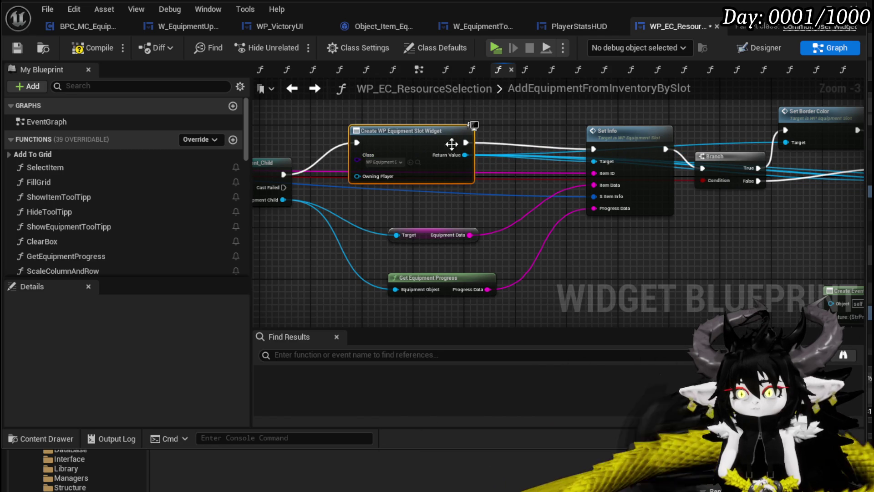
left_click_drag(452, 146, 452, 153)
left_click(636, 263)
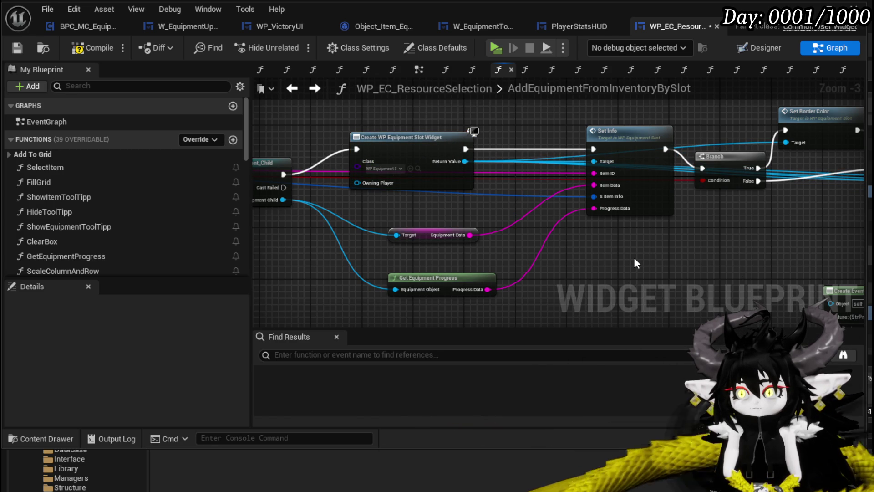
mouse_move(636, 263)
left_mouse_down()
mouse_move(693, 244)
mouse_move(795, 236)
left_mouse_up()
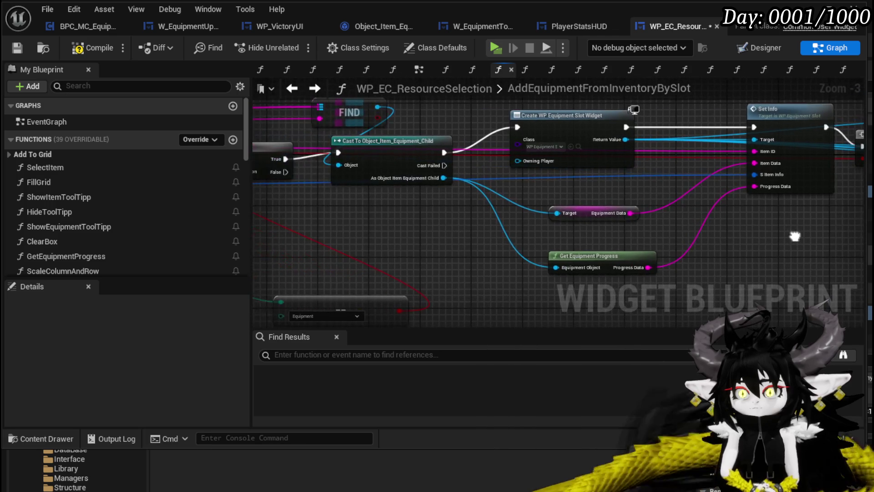
- Replace Get Equipment Progress with the cast's Progress String getter, wired into Set Info's Progress Data
left_click_drag(441, 177, 449, 218)
type("ge")
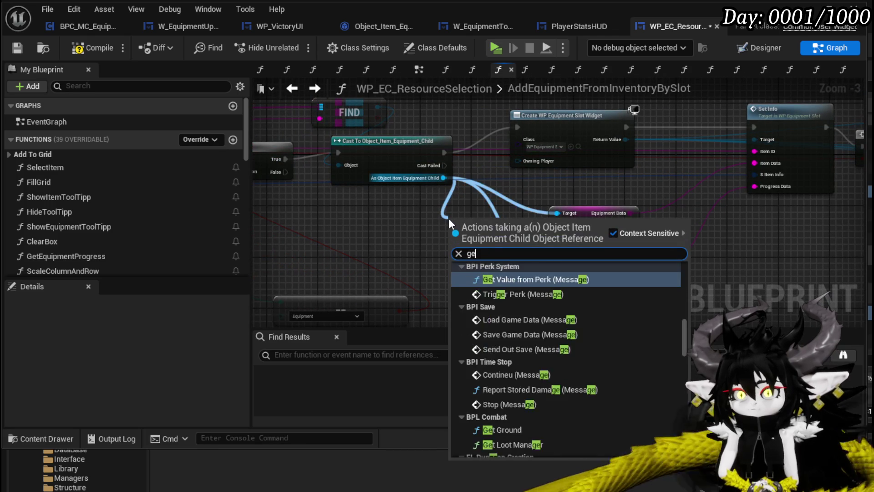
type("t prog")
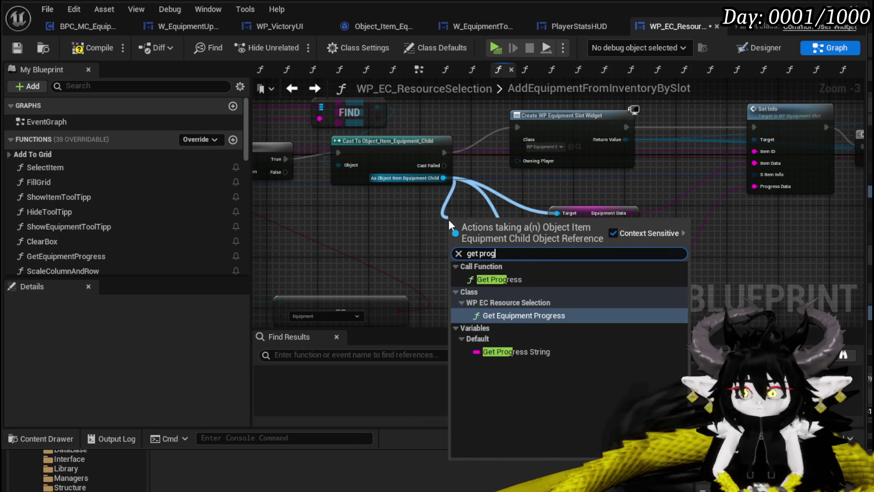
left_click(516, 353)
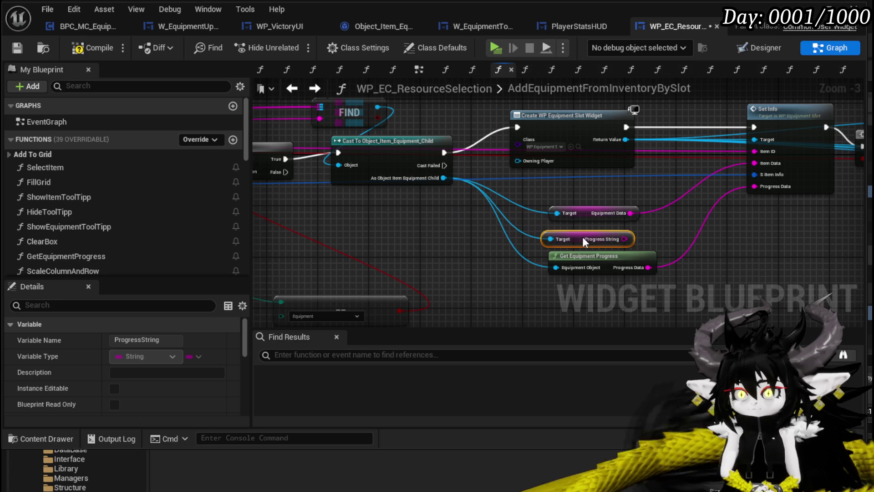
left_click(649, 262)
key("Delete")
left_click_drag(624, 238, 759, 188)
left_click_drag(576, 240, 693, 247)
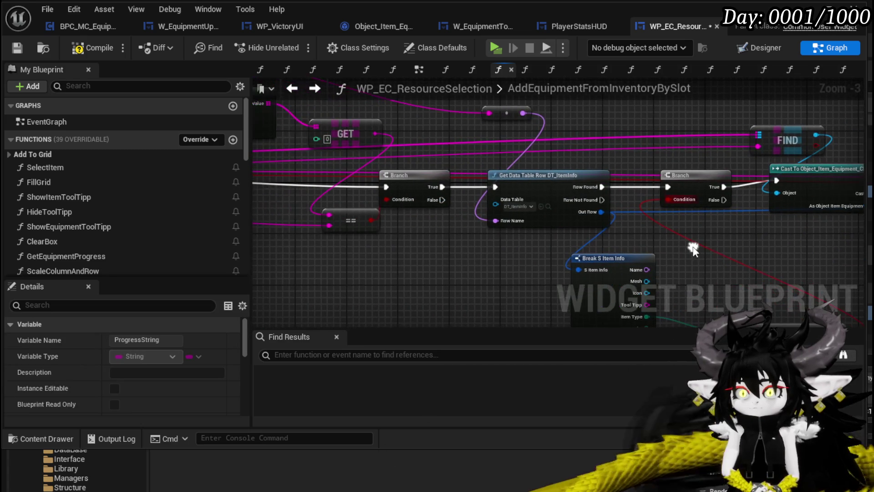
- Review the loop, FIND and Set Info nodes, then compile and save the blueprint
left_click_drag(428, 245, 538, 247)
scroll(432, 244, "up", 1)
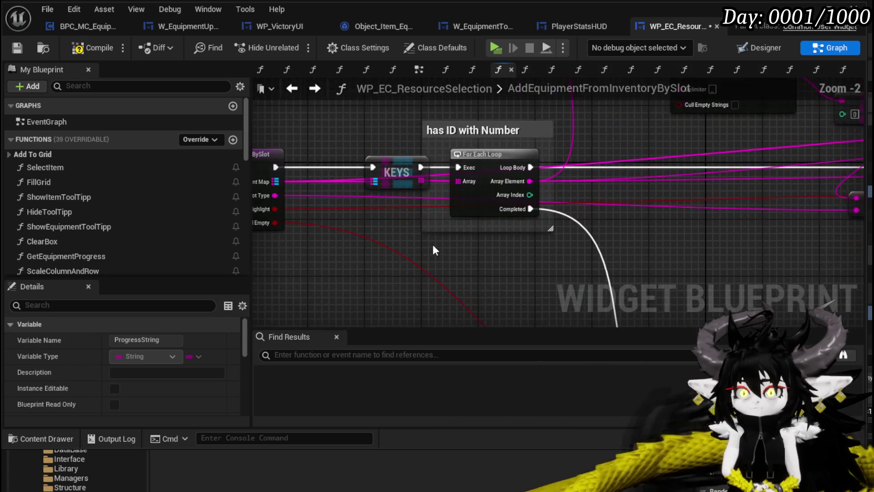
scroll(432, 245, "down", 2)
mouse_move(433, 246)
left_mouse_down()
mouse_move(410, 273)
mouse_move(296, 259)
mouse_move(381, 273)
mouse_move(455, 299)
mouse_move(302, 207)
mouse_move(273, 237)
left_mouse_up()
left_click_drag(647, 257, 549, 250)
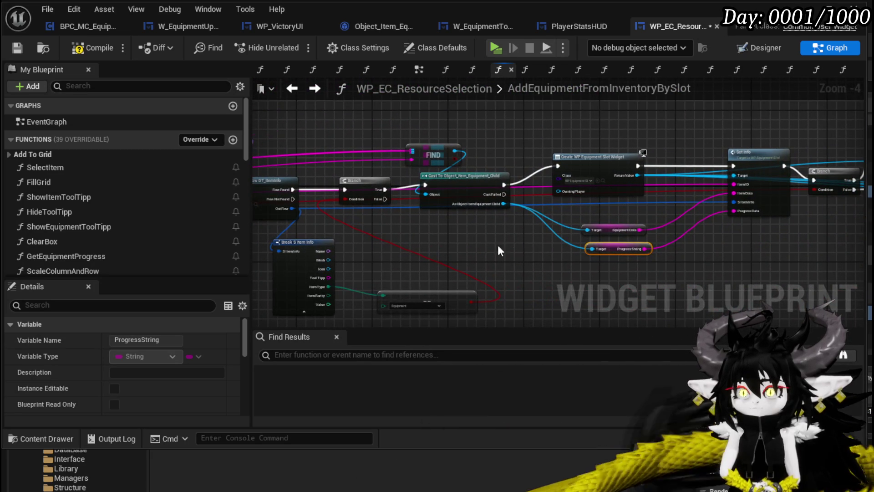
scroll(513, 246, "up", 1)
left_click_drag(501, 267, 537, 275)
left_click(455, 147)
left_click_drag(660, 274, 407, 256)
left_click_drag(706, 241, 479, 242)
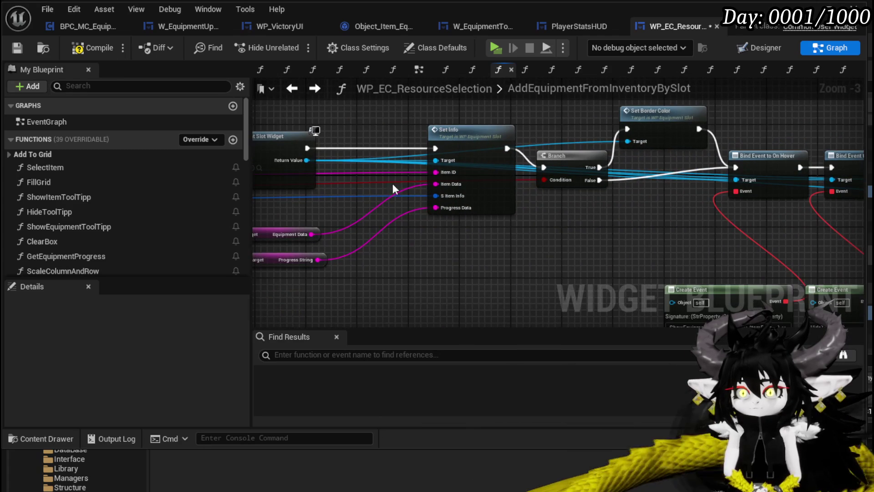
key("F7")
key("ctrl+s")
- Open WP_EquipmentSlot's SetInfo function and center its nodes
left_click_drag(486, 239, 587, 228)
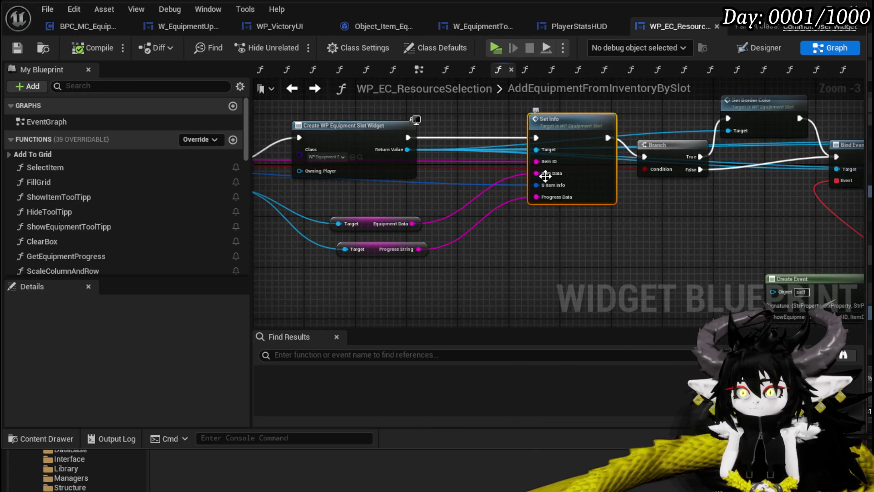
double_click(545, 175)
left_click_drag(545, 174, 546, 97)
scroll(723, 188, "down", 1)
mouse_move(723, 188)
left_mouse_down()
mouse_move(547, 194)
mouse_move(577, 186)
left_mouse_up()
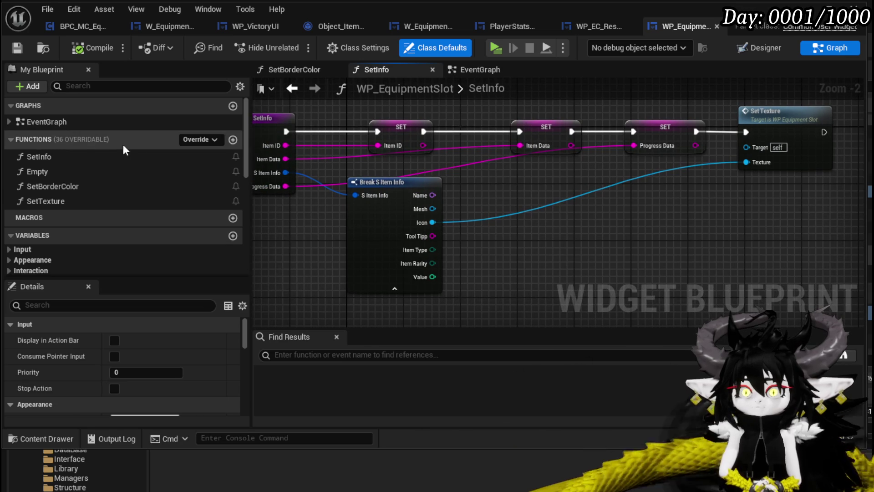
- Check the Progress Data variable in WP_EquipmentSlot's EventGraph, then launch Standalone play
scroll(123, 144, "down", 5)
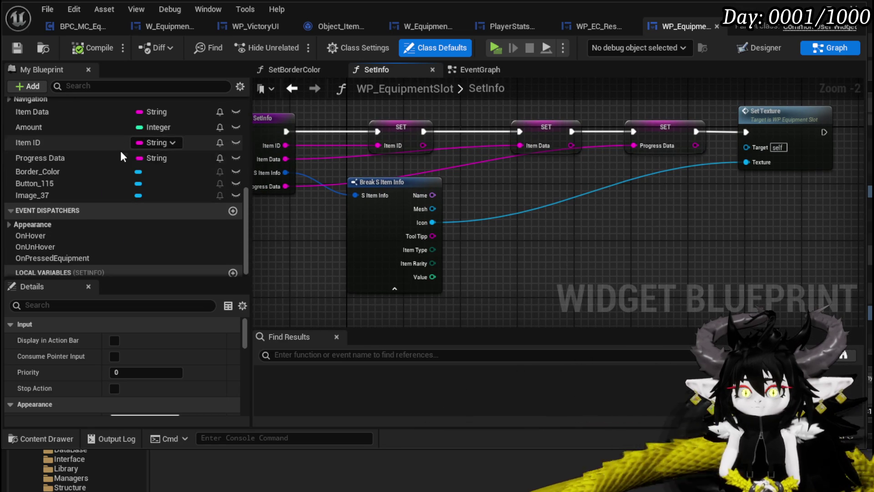
left_click(483, 69)
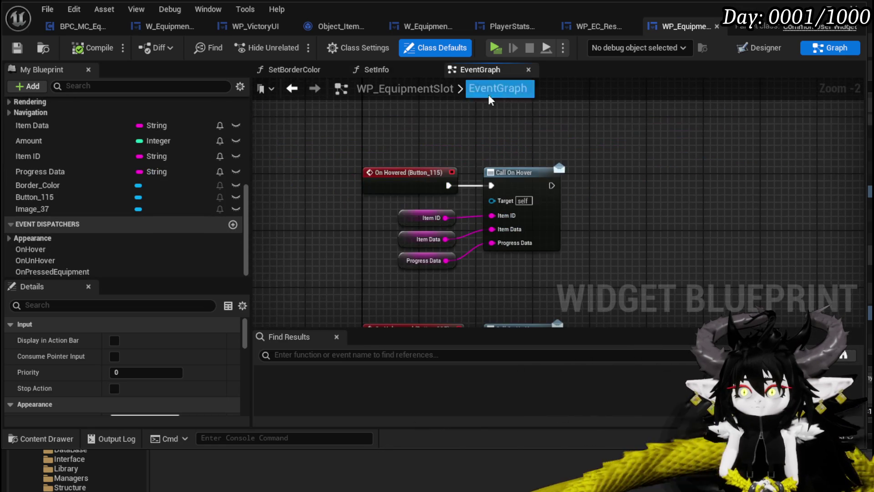
left_click_drag(594, 190, 647, 227)
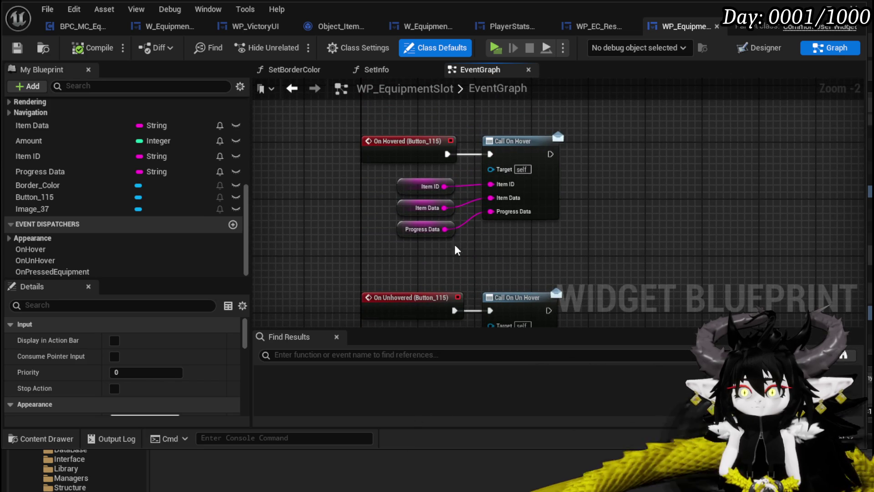
left_click_drag(427, 257, 430, 255)
left_click(425, 227)
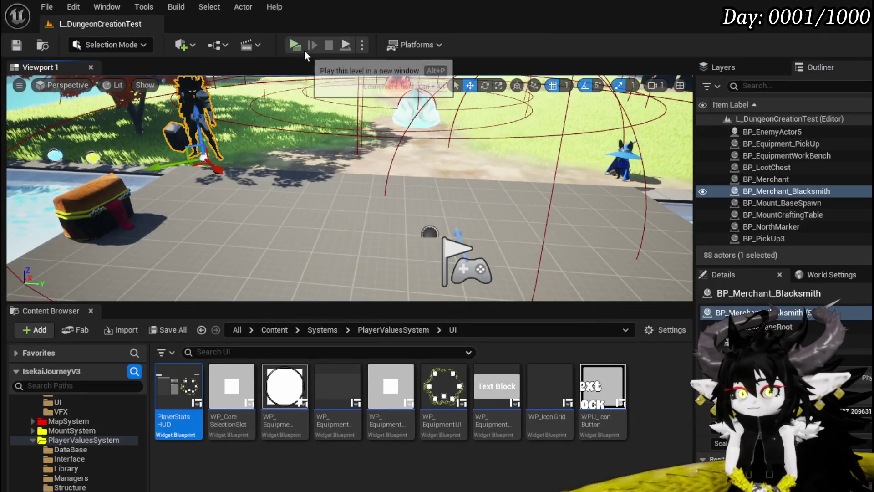
left_click(304, 50)
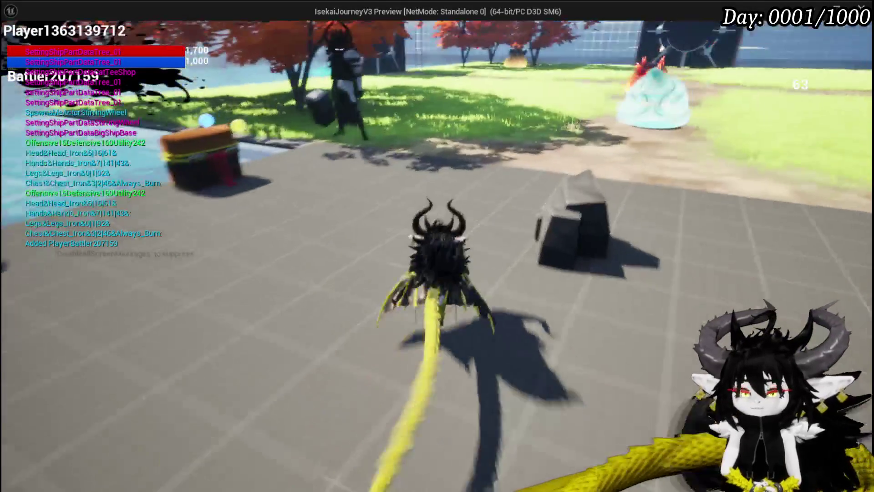
- Run to the cocoon, start a battle with two Slime_Earth enemies, and cast Free AIM Fire
key("space")
key("w")
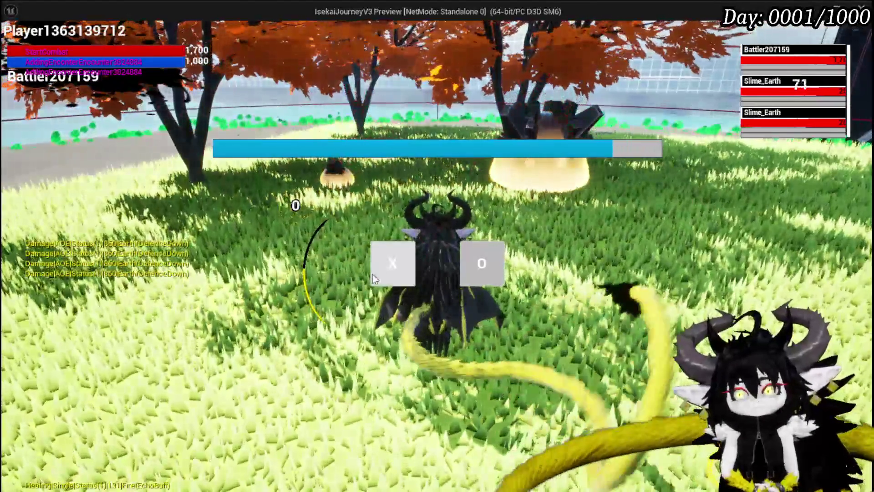
left_click(373, 274)
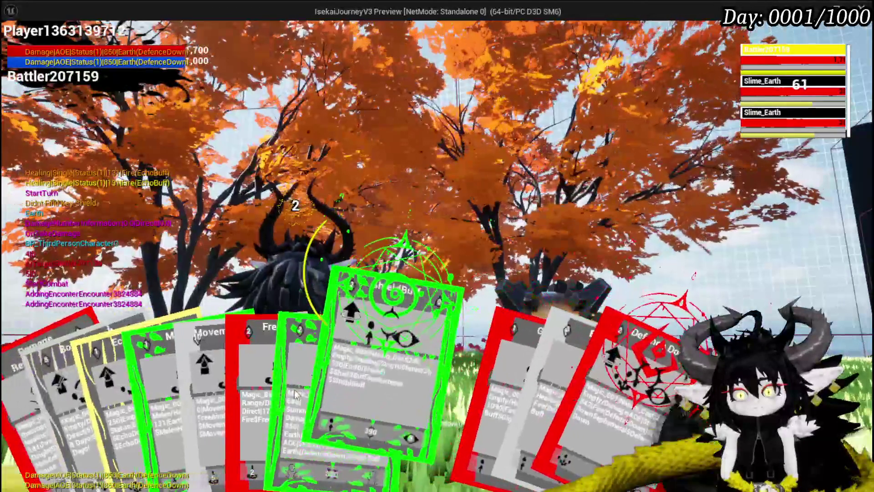
left_click(283, 374)
left_click(401, 327)
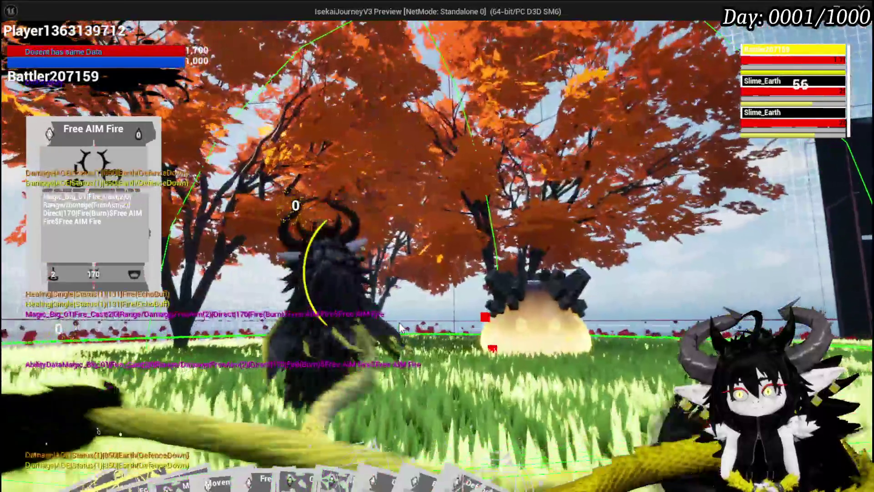
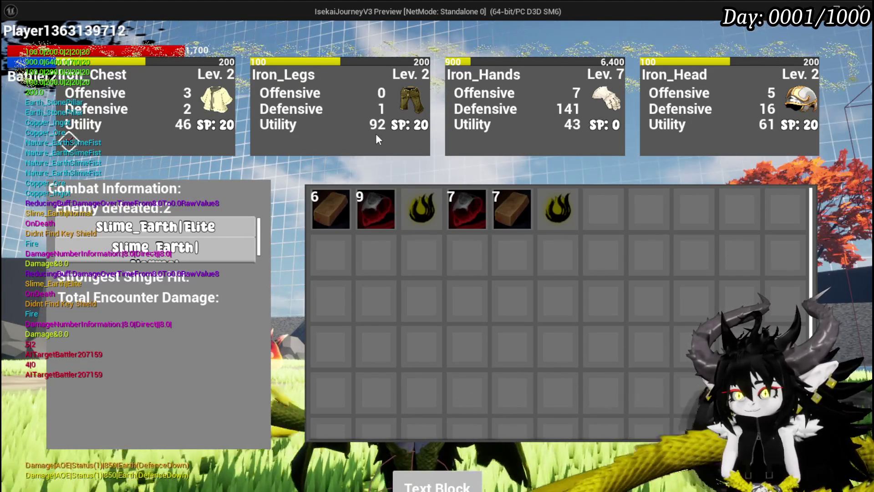
- Collect the loot, inspect the Iron_Head helmet in Equipment, and stop Play-In-Editor
left_click(431, 487)
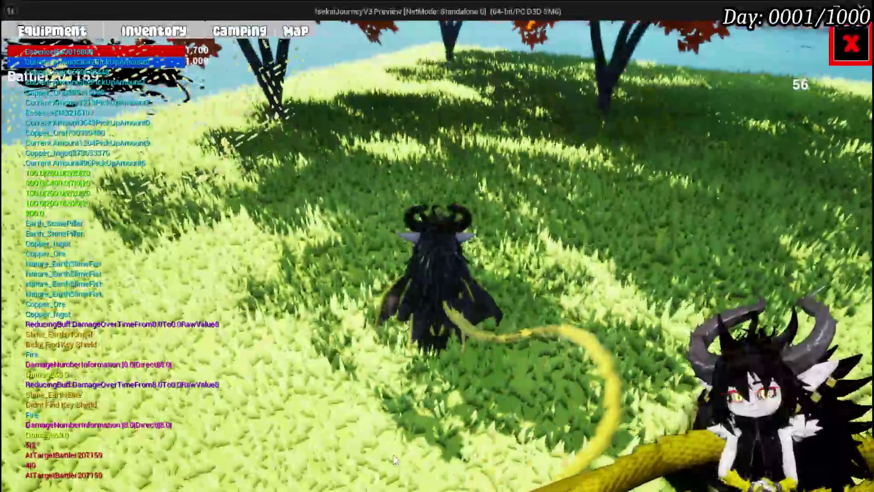
left_click(70, 29)
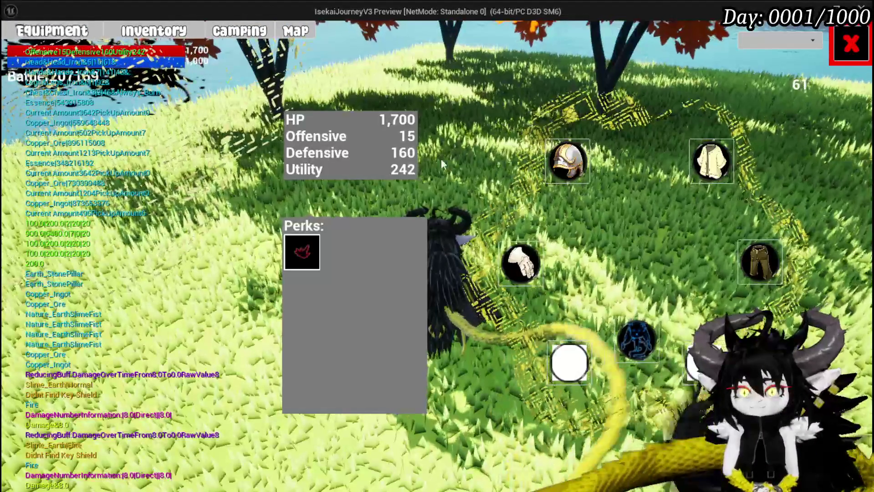
left_click(567, 162)
mouse_move(66, 133)
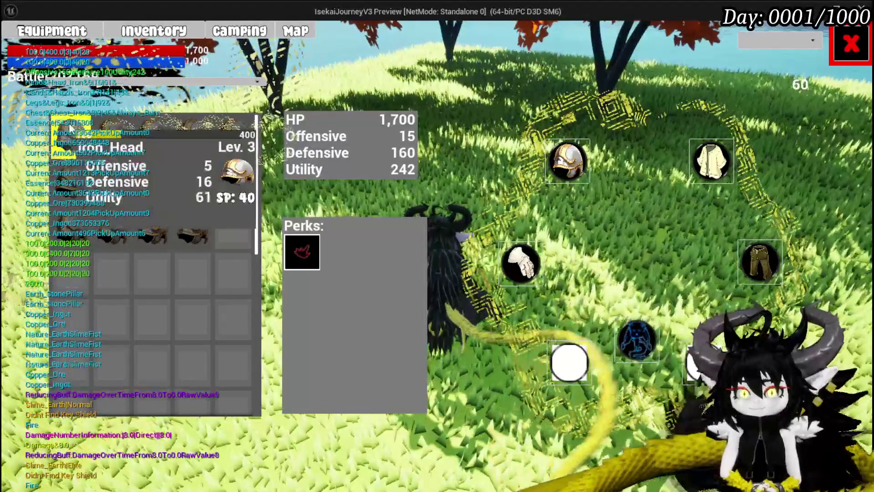
key("Escape")
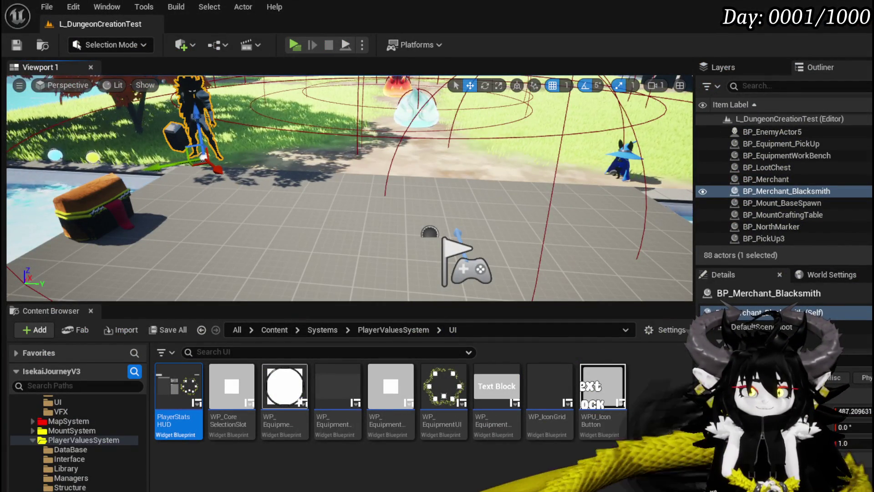
- Save the level and open WP_VictoryUI's AddXPToEquipment function graph
left_click(15, 45)
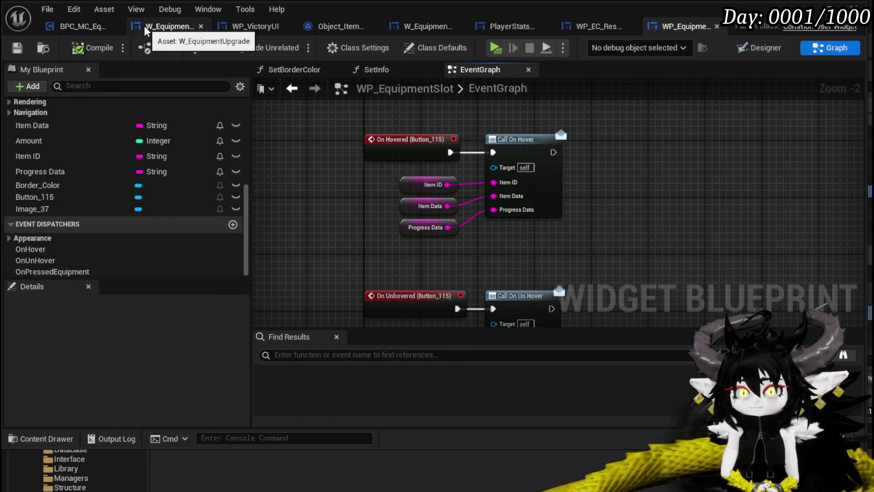
left_click(234, 29)
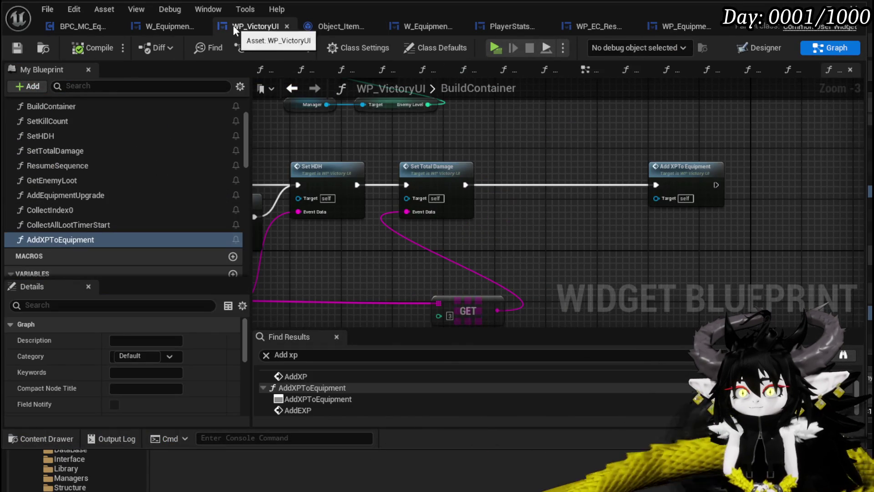
mouse_move(446, 115)
left_mouse_down()
mouse_move(608, 167)
mouse_move(632, 159)
left_mouse_up()
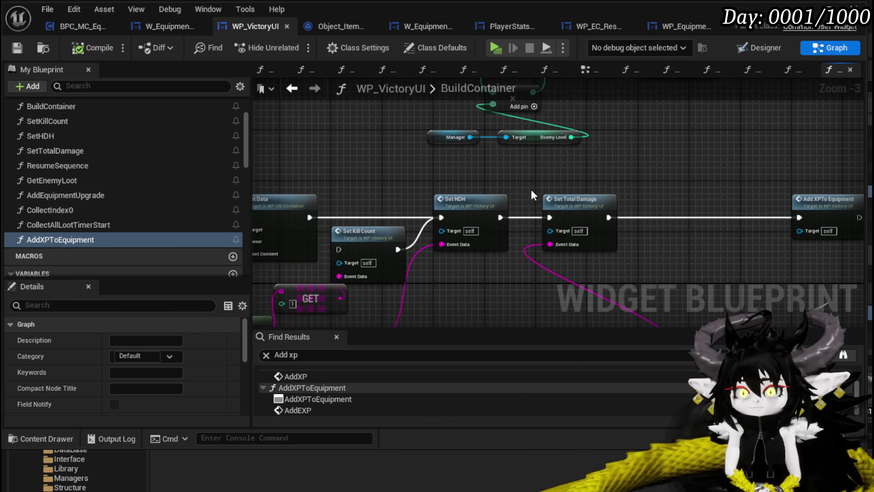
left_click_drag(507, 196, 343, 190)
double_click(634, 195)
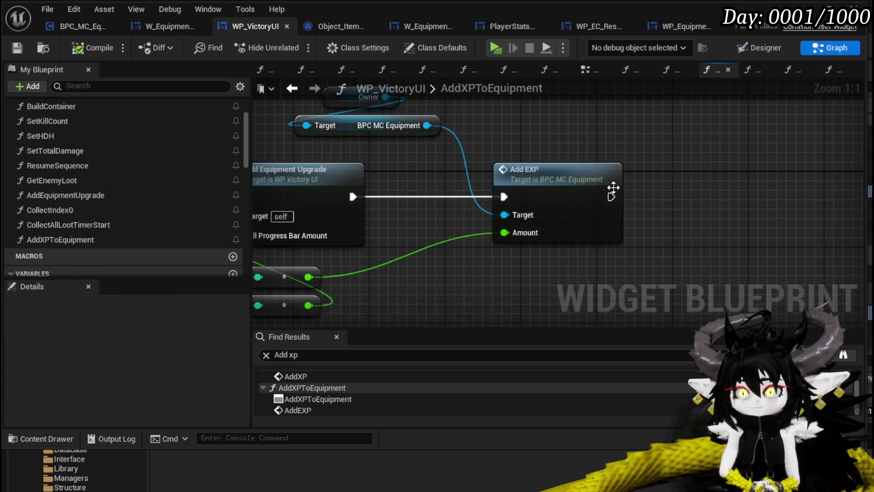
- Find the Add Equipment Upgrade call inside AddXPToEquipment and open its graph
scroll(633, 191, "down", 2)
mouse_move(583, 182)
left_mouse_down()
mouse_move(641, 179)
mouse_move(599, 152)
mouse_move(562, 170)
left_mouse_up()
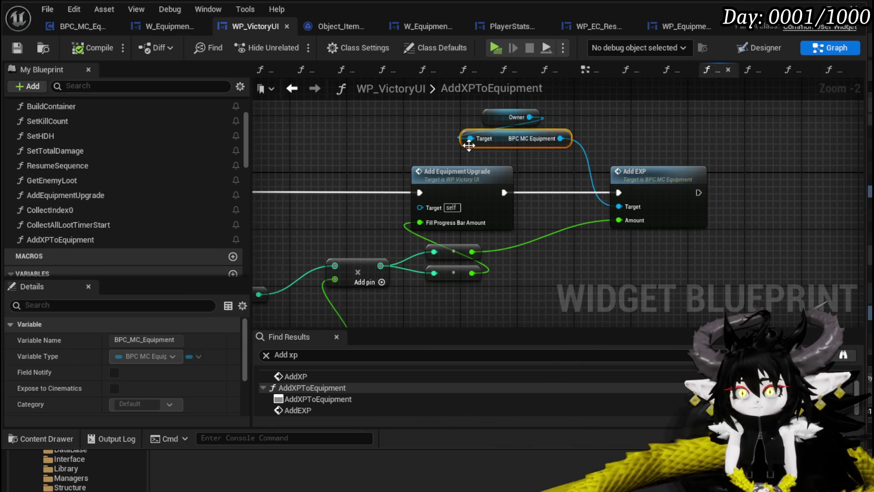
left_click_drag(427, 144, 466, 127)
mouse_move(408, 155)
left_mouse_down()
mouse_move(533, 125)
mouse_move(674, 114)
mouse_move(479, 132)
left_mouse_up()
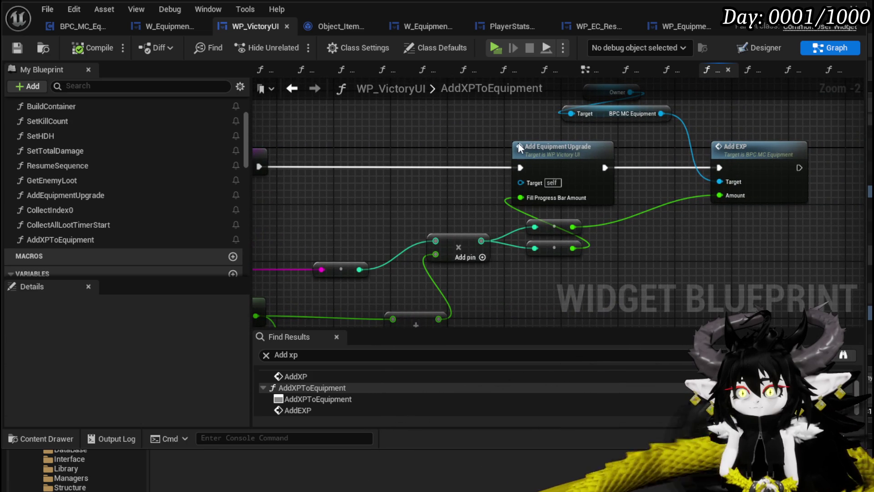
double_click(556, 157)
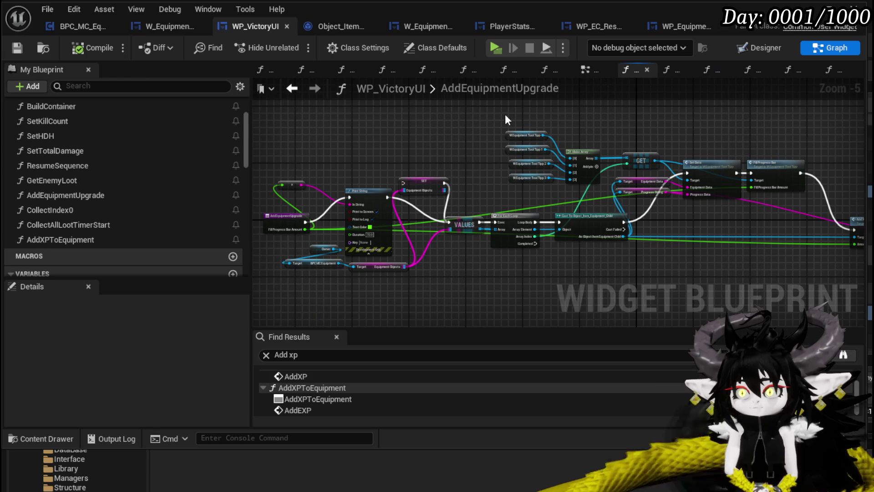
- Return to the AddXPToEquipment graph and compile WP_VictoryUI
left_click_drag(705, 158, 572, 135)
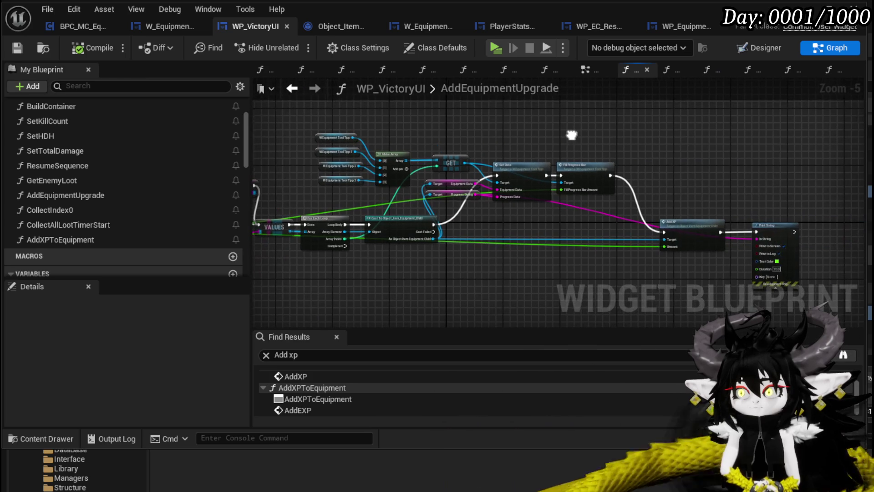
left_click(292, 89)
mouse_move(641, 160)
left_mouse_down()
mouse_move(528, 157)
mouse_move(731, 160)
mouse_move(591, 165)
mouse_move(624, 165)
left_mouse_up()
left_click(516, 160)
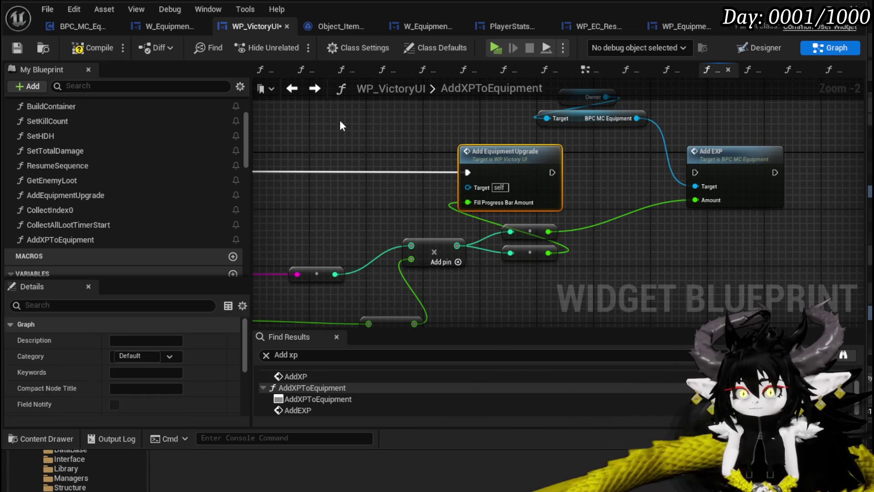
left_click(9, 51)
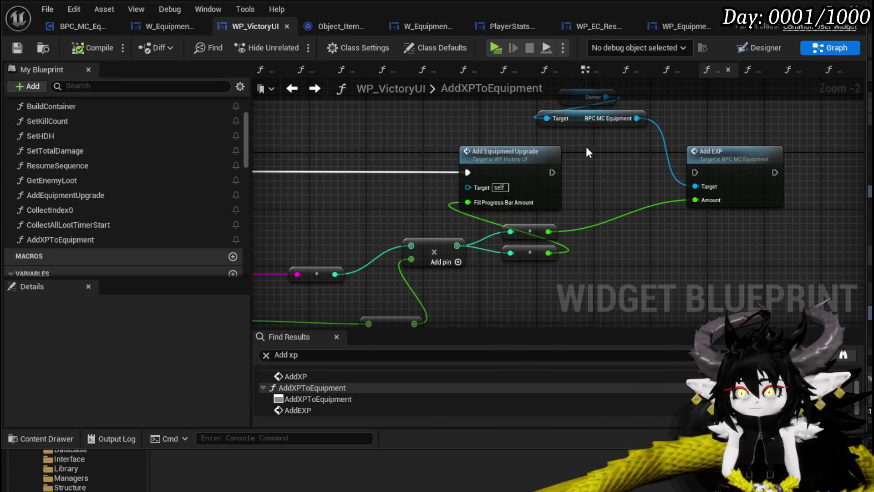
- Reopen AddEquipmentUpgrade and move the Equipment Data and Progress String getters below the Get node
double_click(524, 169)
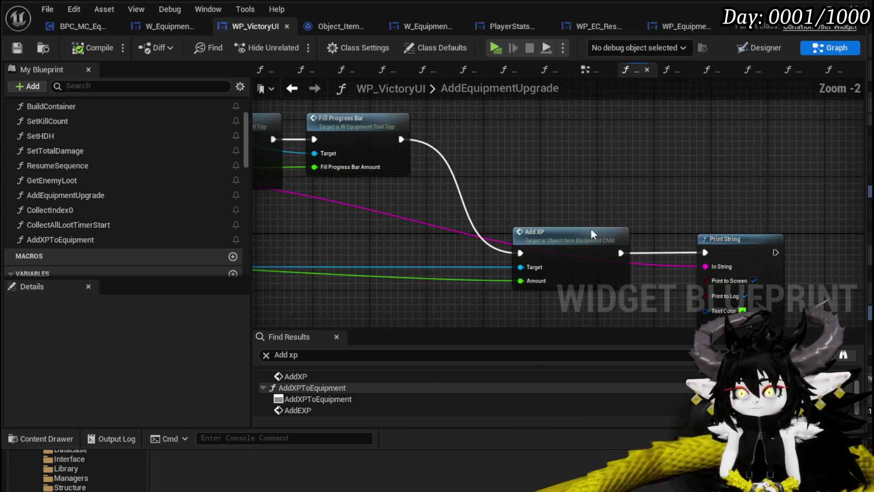
scroll(549, 297, "down", 3)
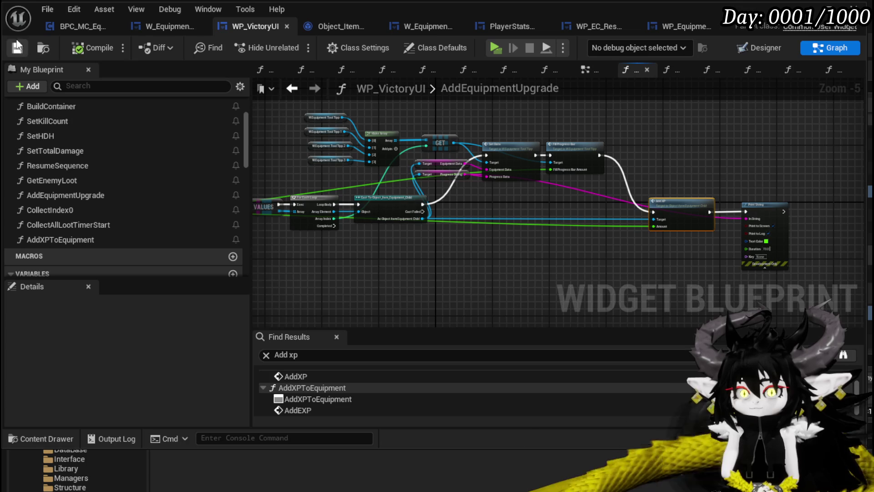
scroll(637, 160, "up", 3)
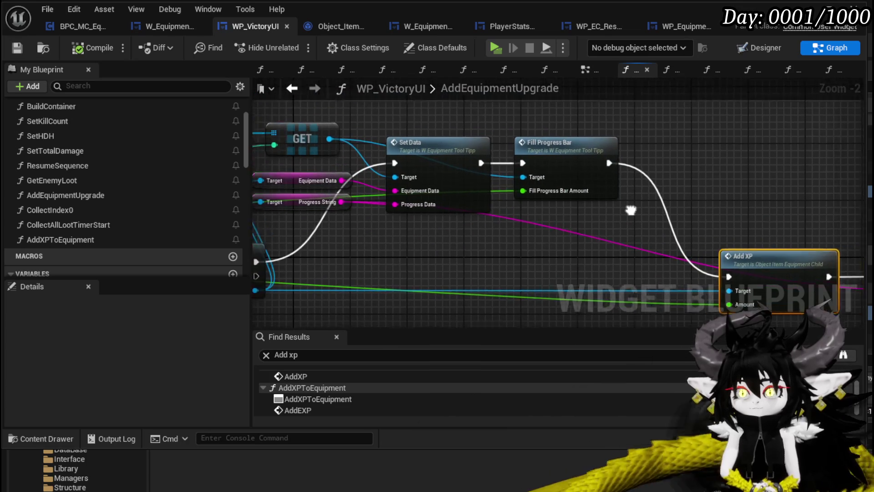
scroll(597, 240, "down", 2)
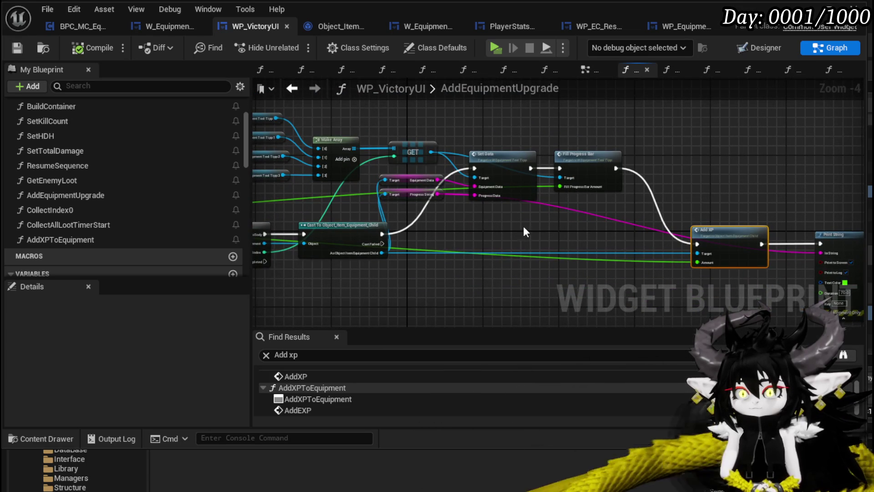
left_click_drag(535, 226, 531, 230)
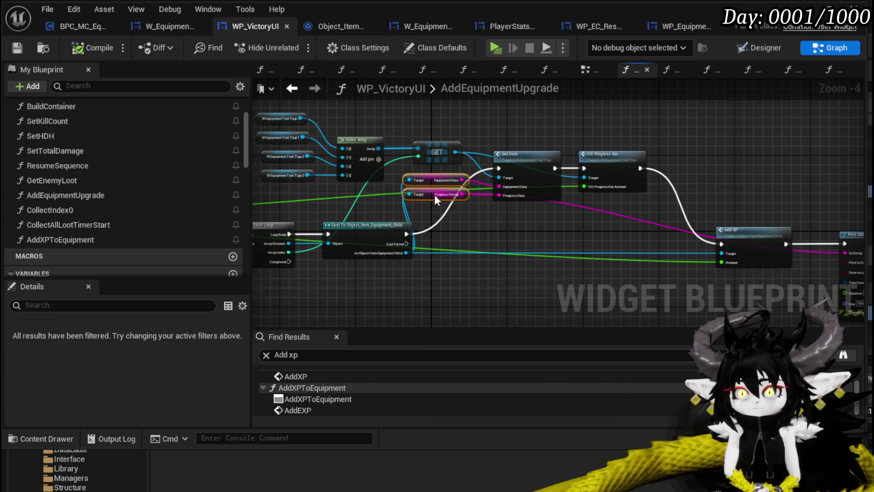
mouse_move(430, 194)
left_mouse_down()
mouse_move(497, 224)
mouse_move(471, 235)
left_mouse_up()
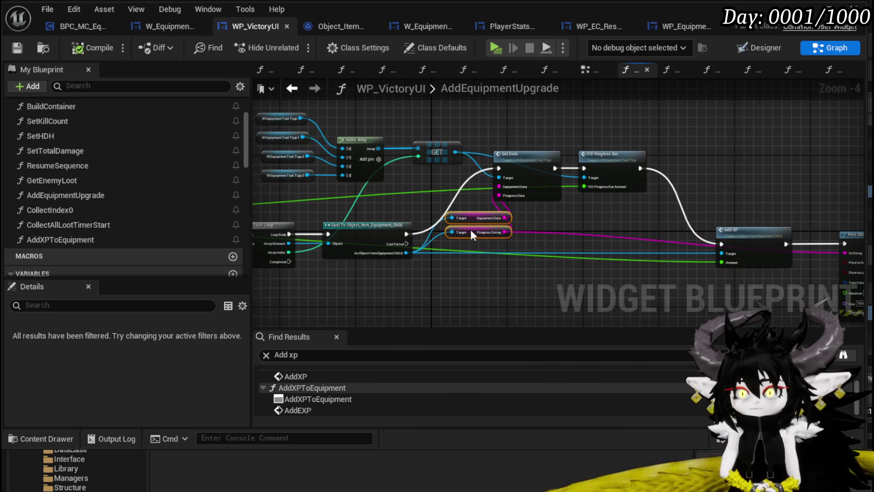
left_click(580, 208)
left_click_drag(606, 210, 550, 209)
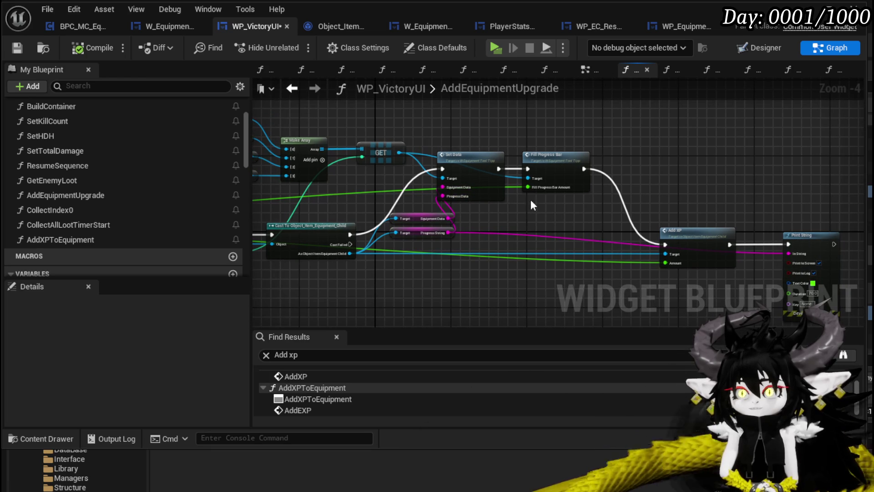
left_click_drag(624, 149, 551, 131)
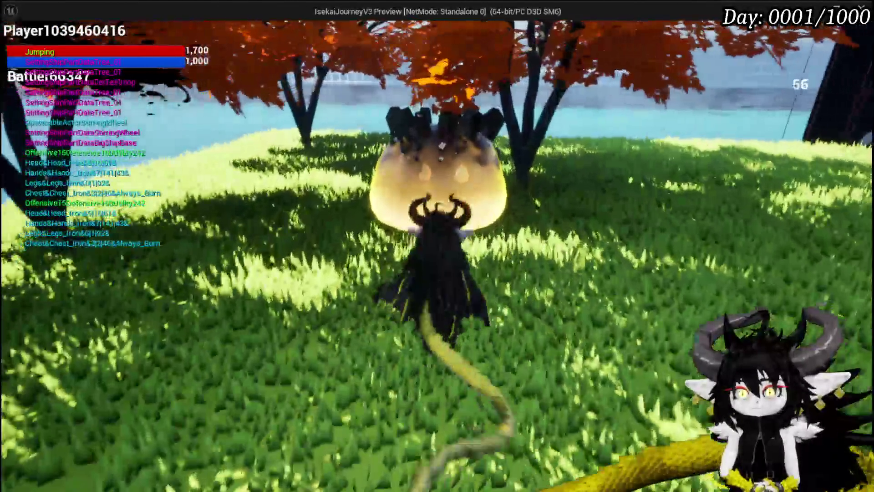
- Attack the slime and defeat the enemies with the Free AIM Fire card
key("space")
left_click(376, 185)
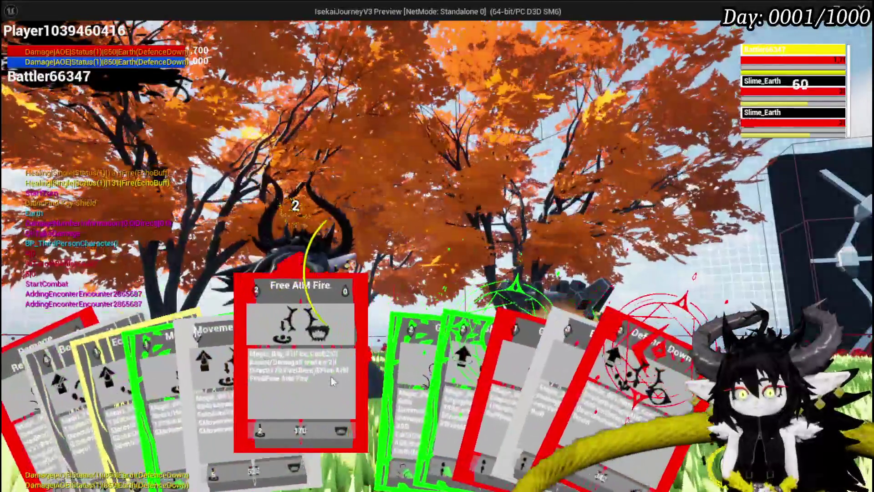
left_click(331, 376)
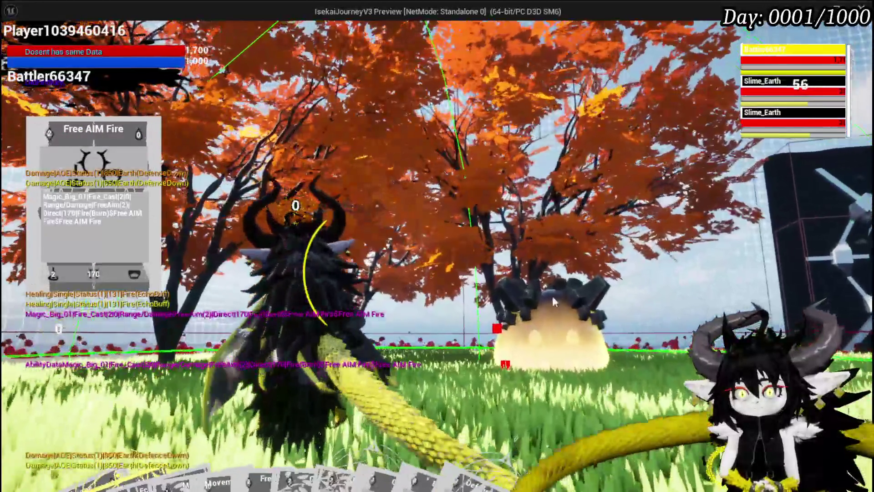
left_click(552, 296)
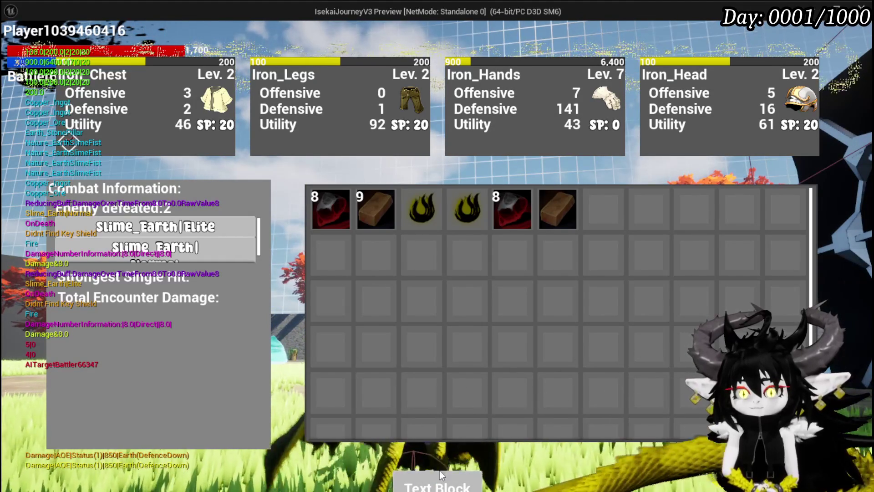
- Check in the Equipment screen that Iron_Head is Lev. 2 with SP 20, then close it
key("Tab")
key("w")
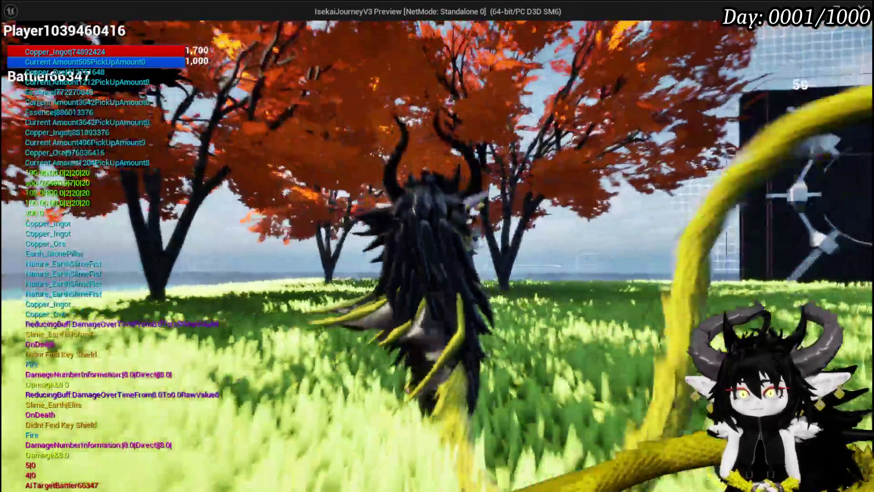
key("Tab")
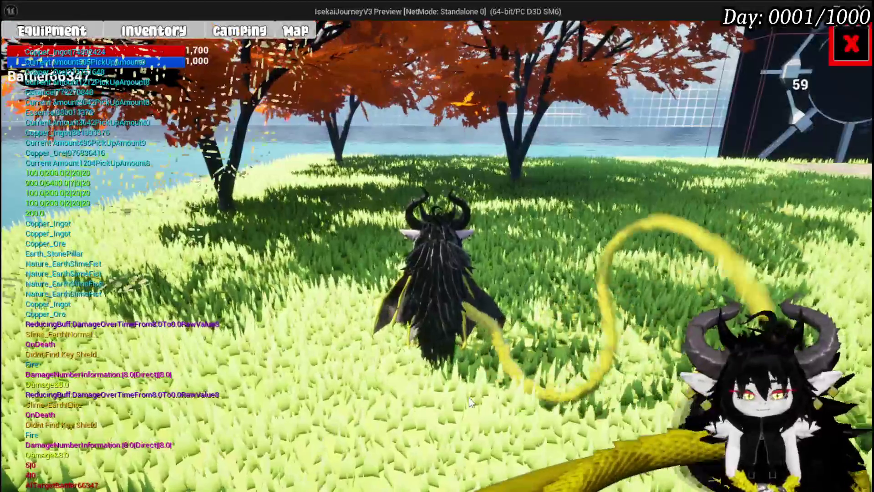
left_click(51, 30)
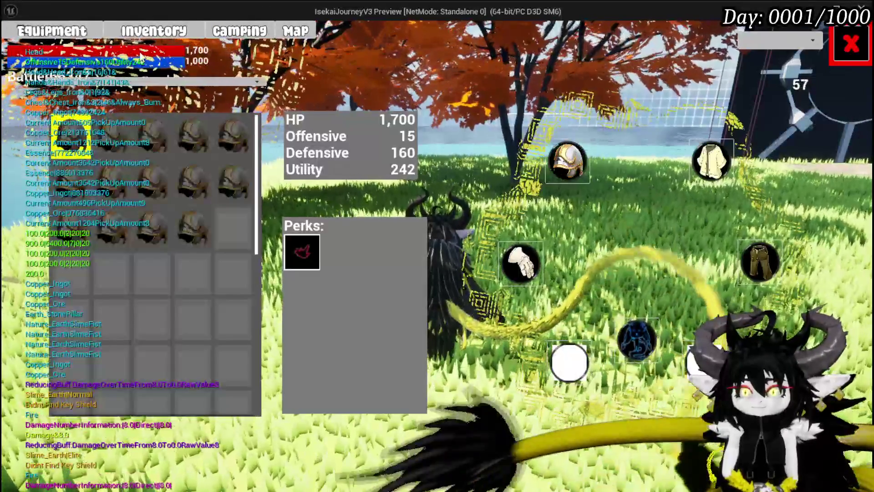
mouse_move(81, 133)
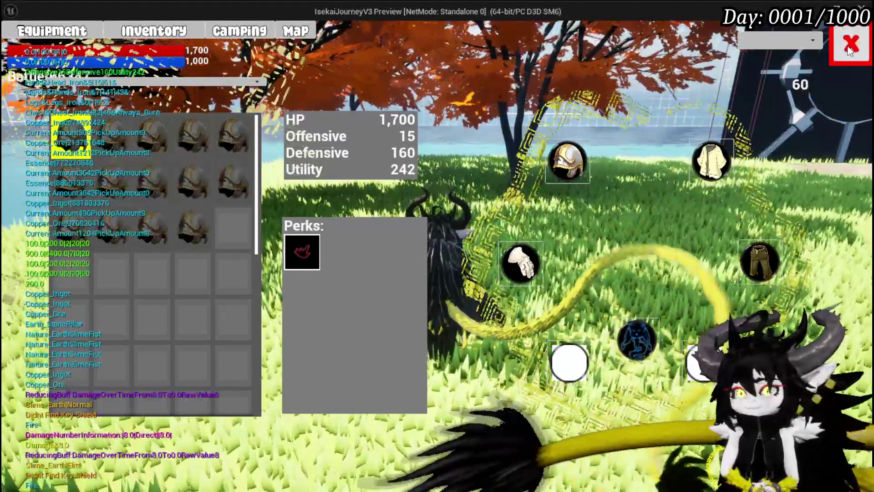
left_click(850, 48)
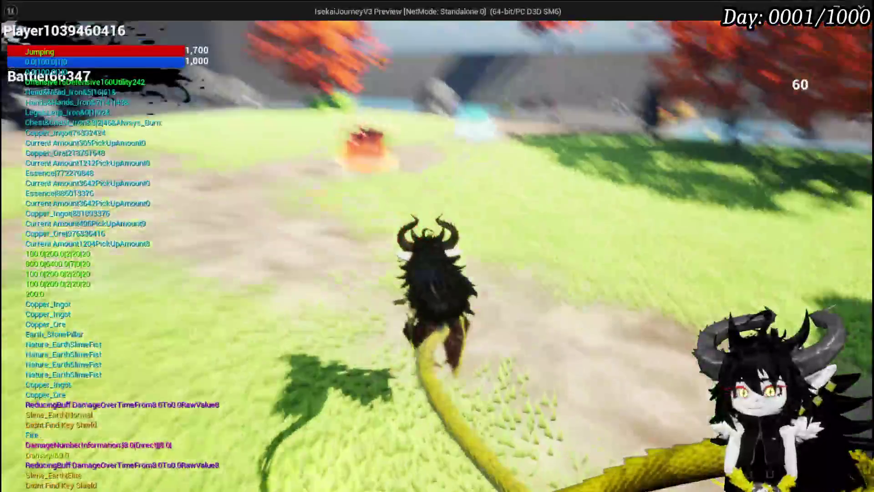
- Run to a portal wall and build the MarketPlace room
key("w")
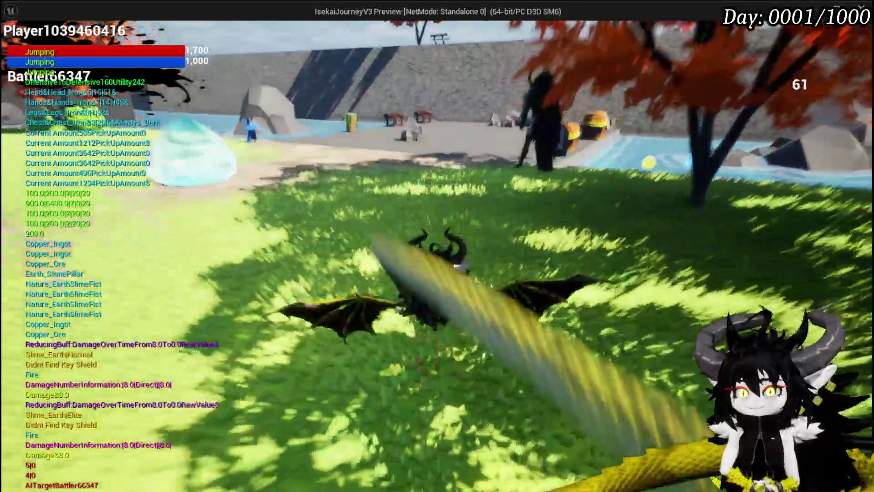
key("space")
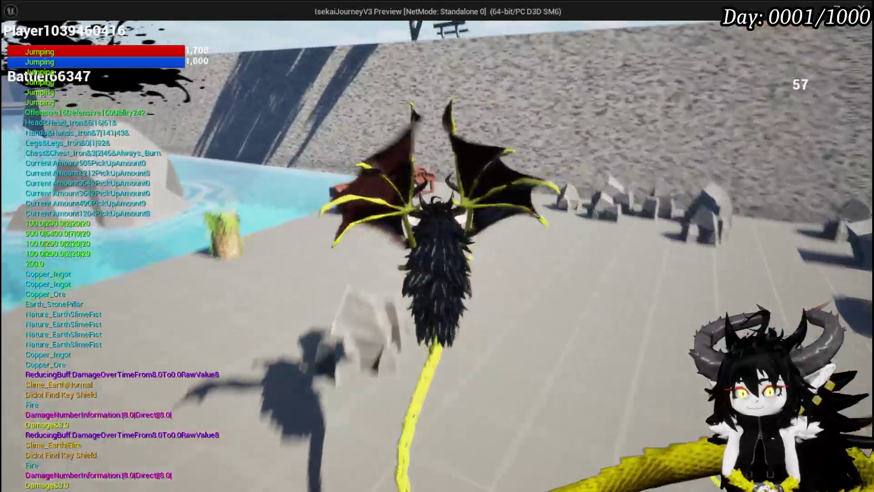
key("space")
key("space")
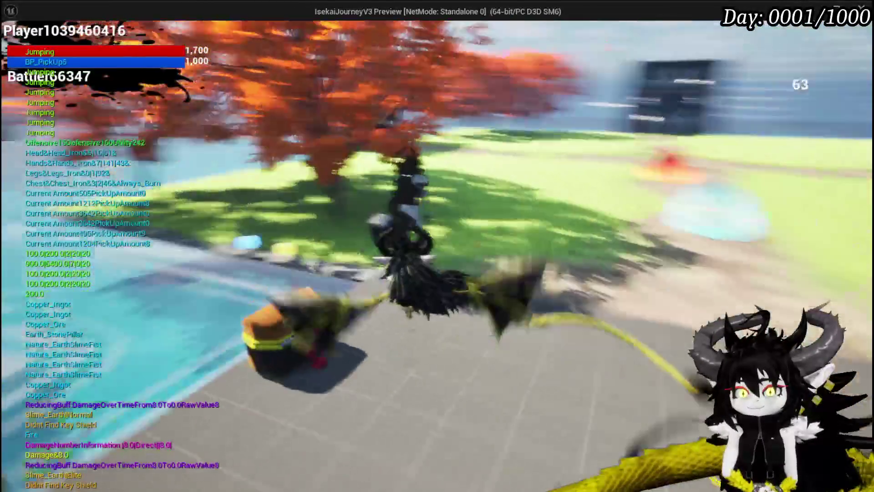
key("w")
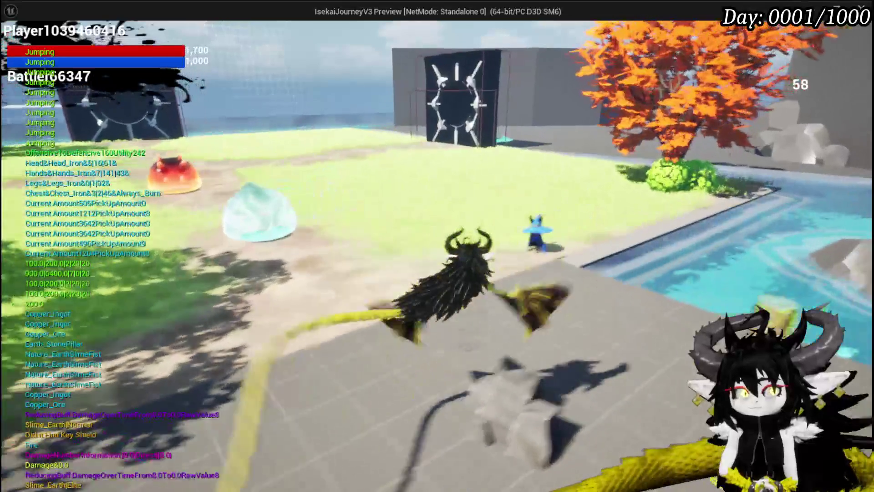
key("w")
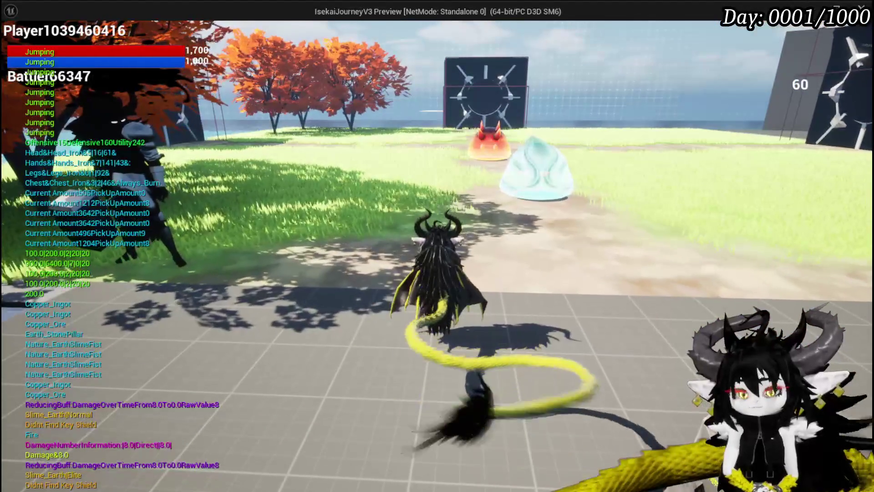
key("w")
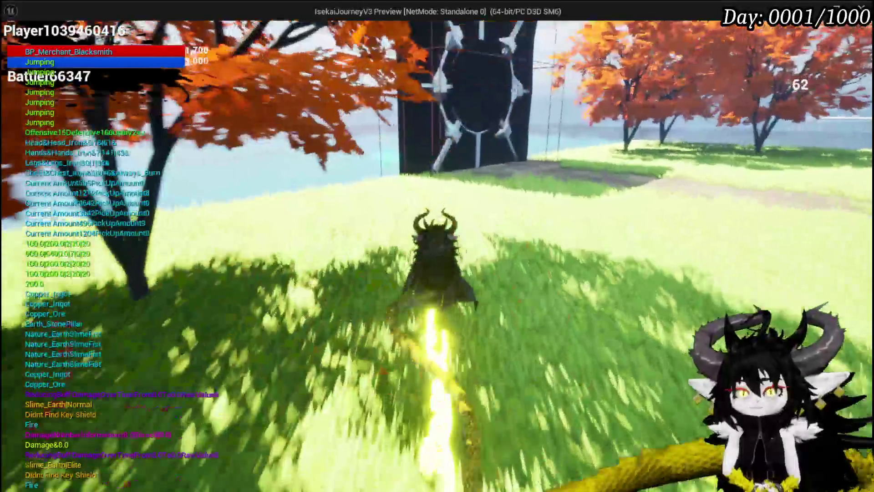
key("b")
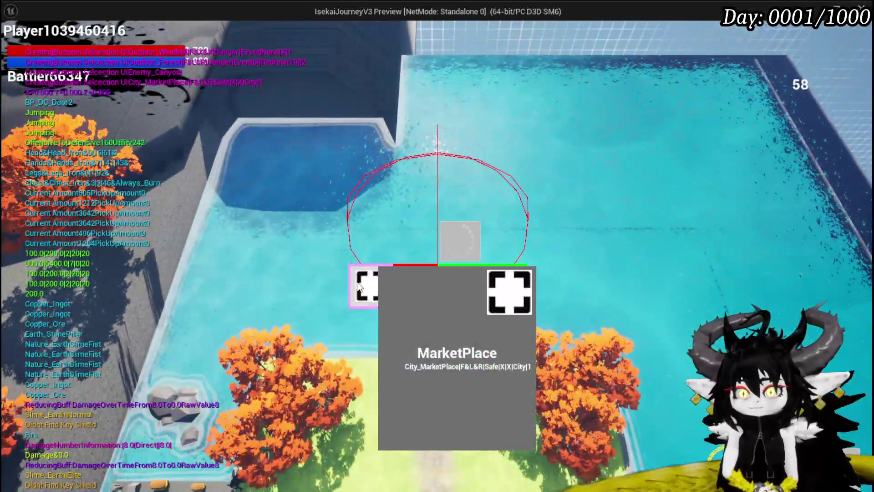
left_click(359, 286)
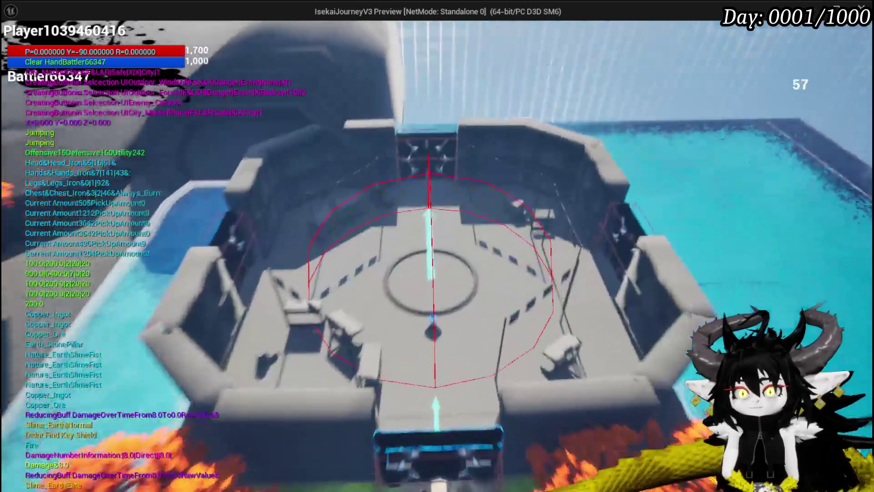
- Build the Dummy and TrainStation1 rooms at the next portal walls
key("w")
key("space")
key("b")
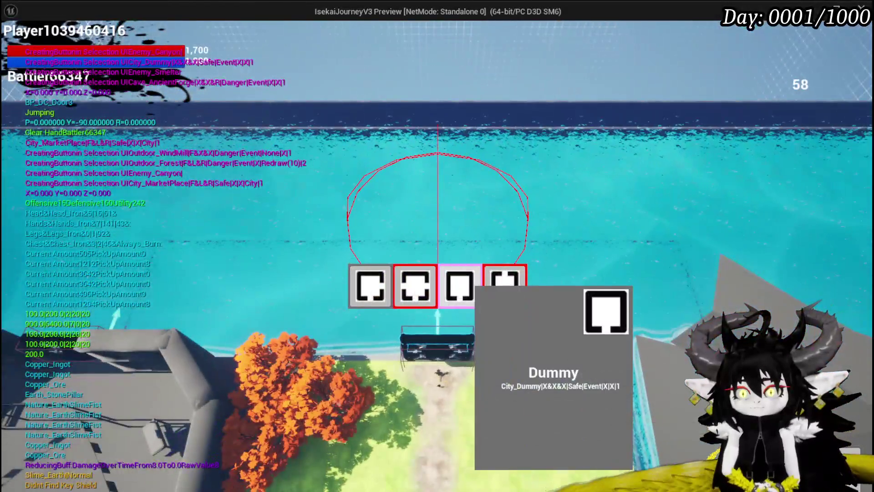
left_click(457, 283)
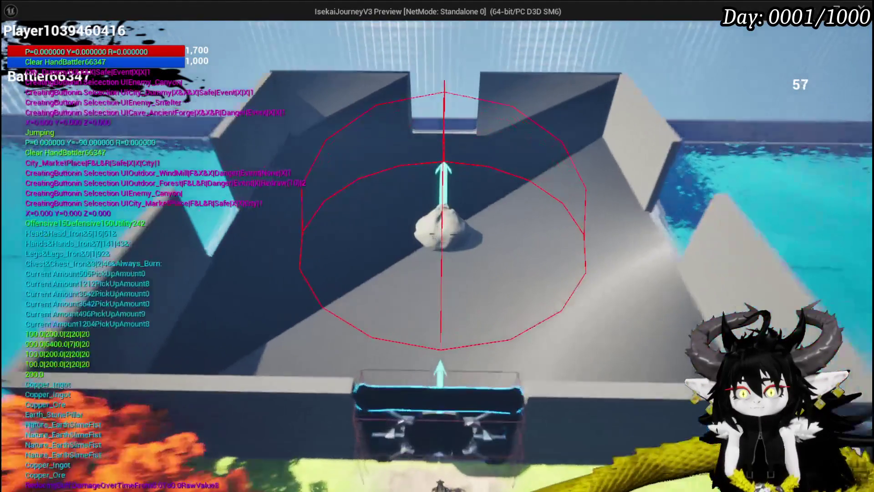
key("space")
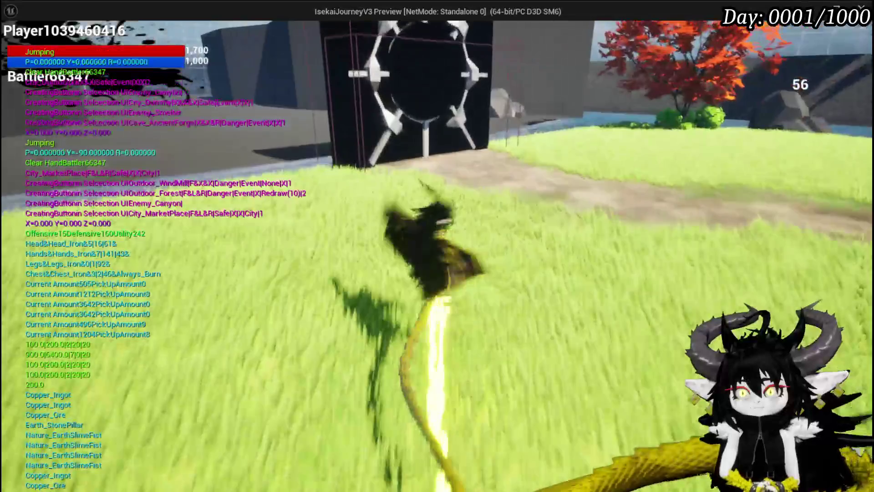
key("b")
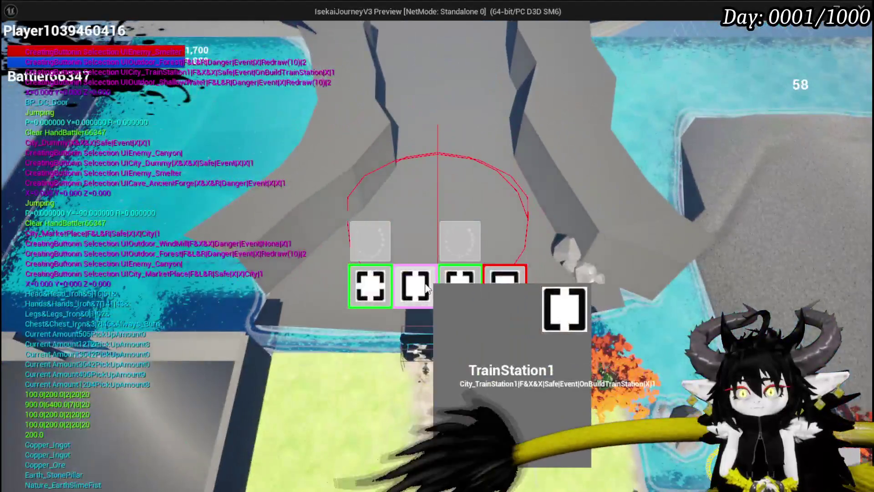
left_click(415, 285)
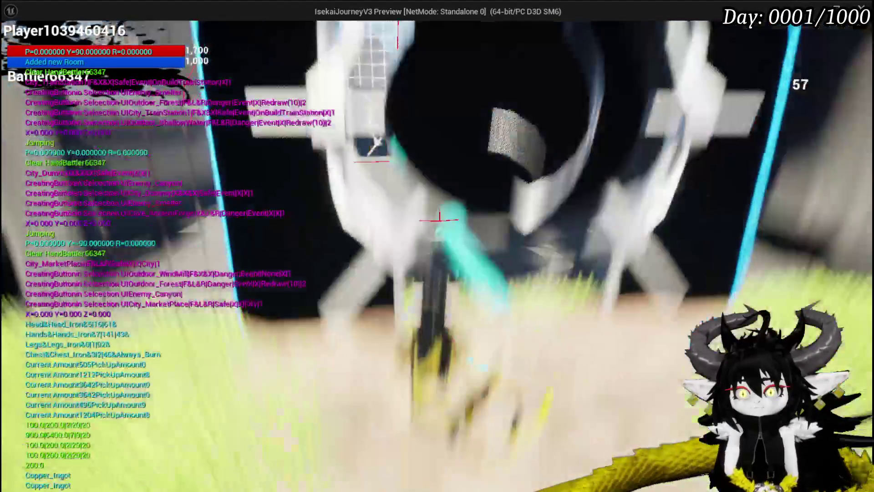
- Charge the spiked fire slime to start a new battle
key("space")
key("w")
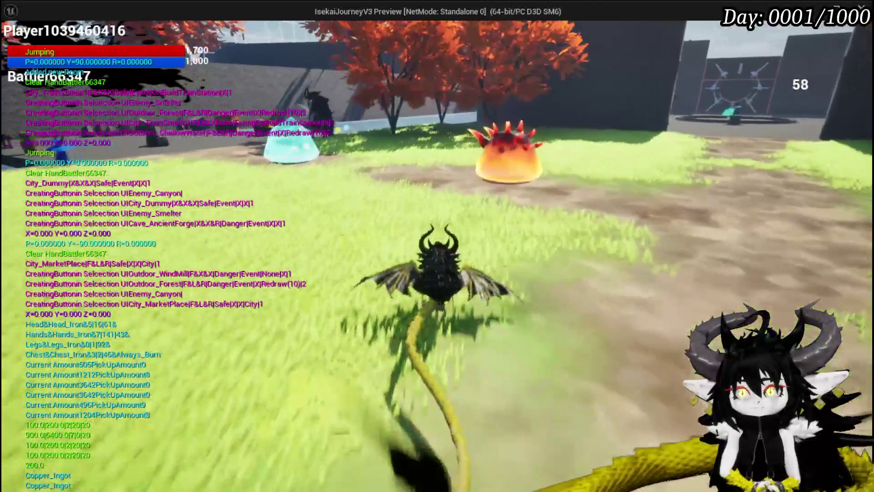
key("w")
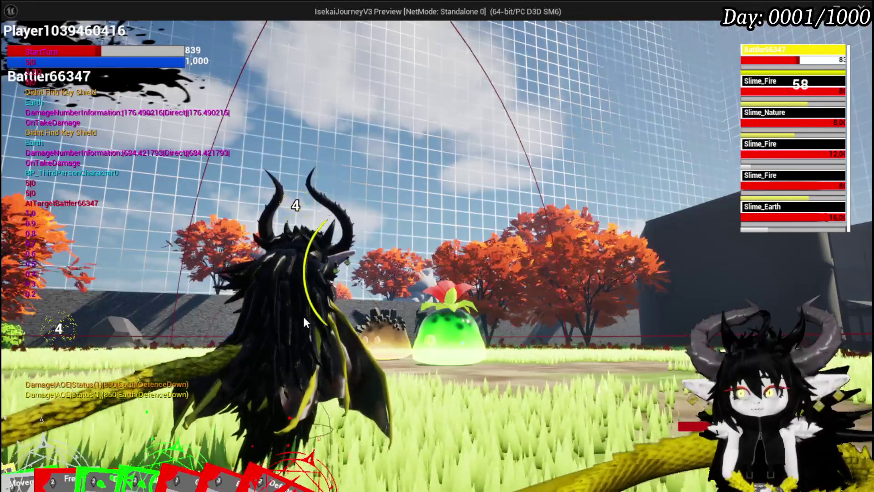
- Play the Shield Buff card, then the Echo Buff card against the slimes
mouse_move(292, 438)
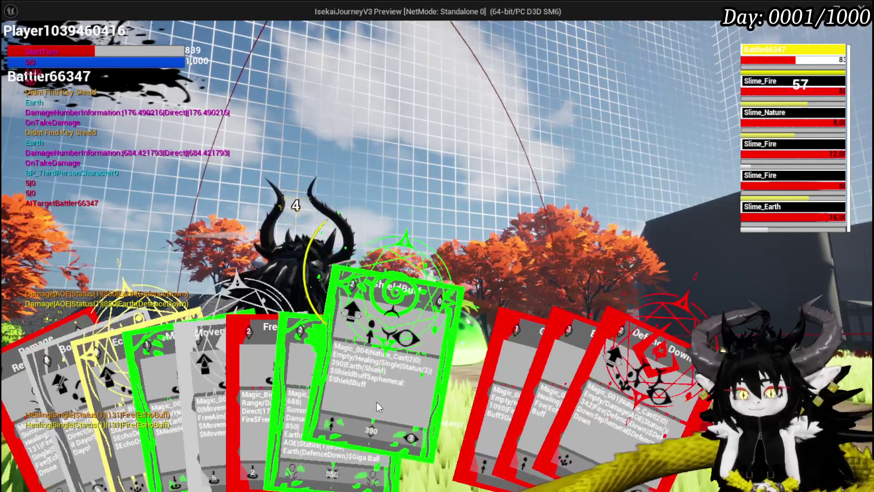
left_click(376, 402)
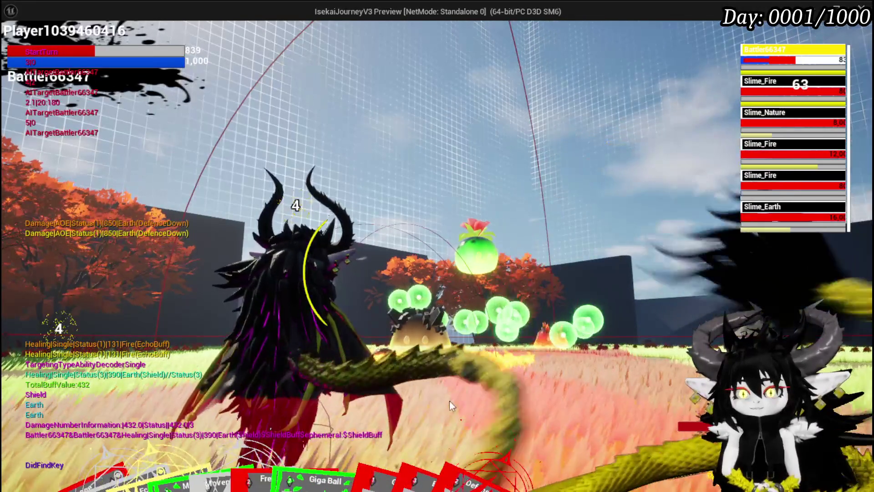
mouse_move(409, 435)
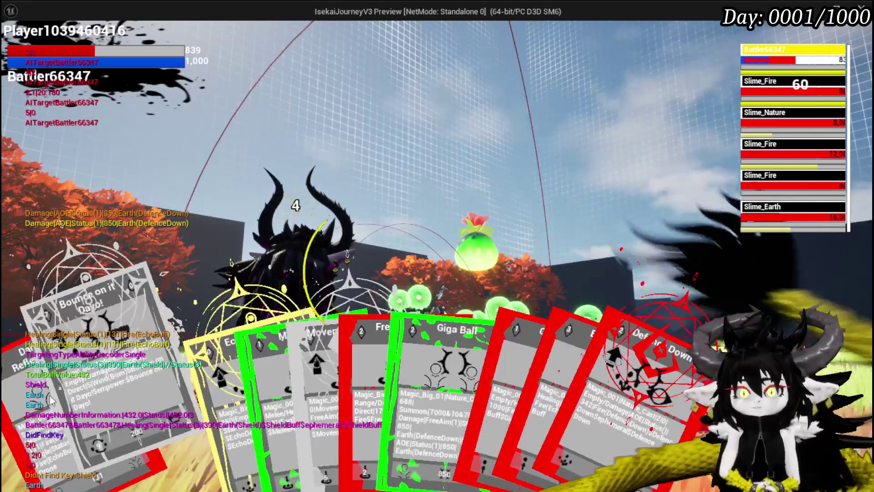
mouse_move(443, 373)
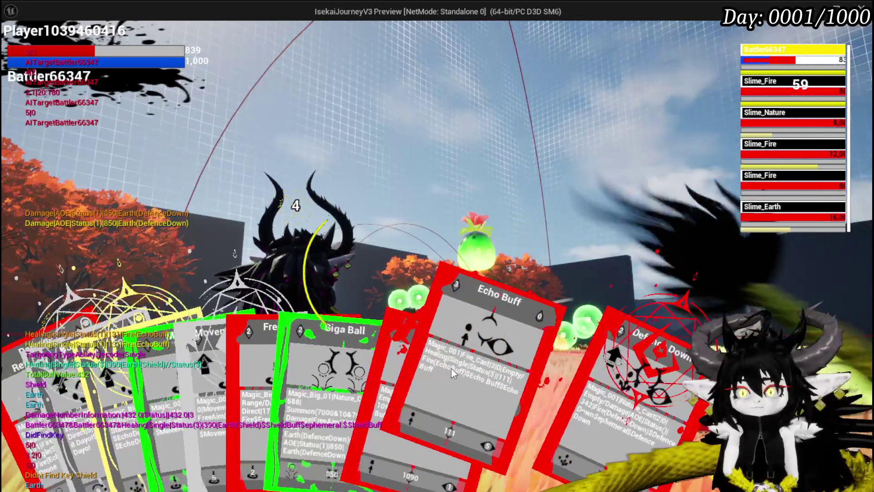
left_click(451, 368)
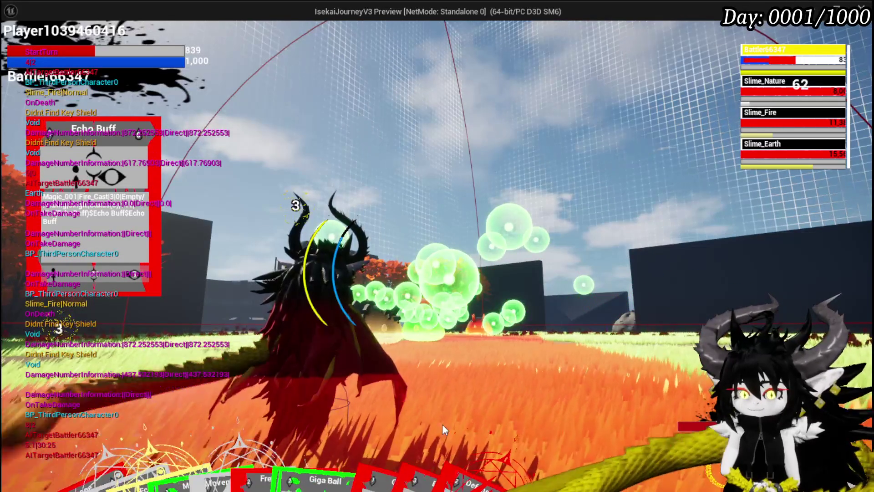
- Cast Echo Buff, then aim and cast the MeleeHeal card
left_click(432, 403)
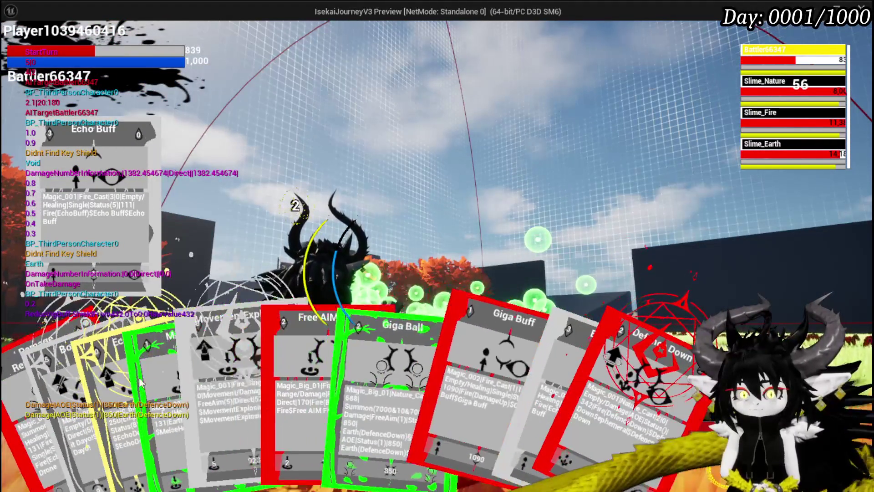
left_click(243, 384)
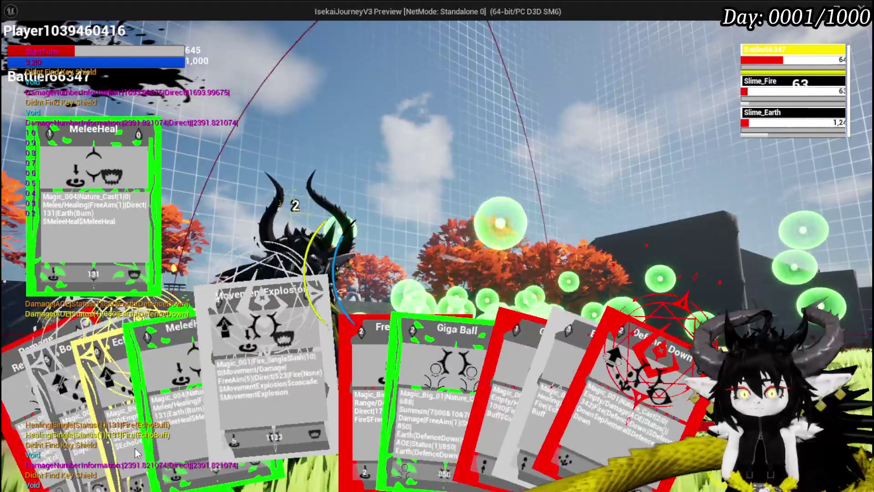
mouse_move(203, 425)
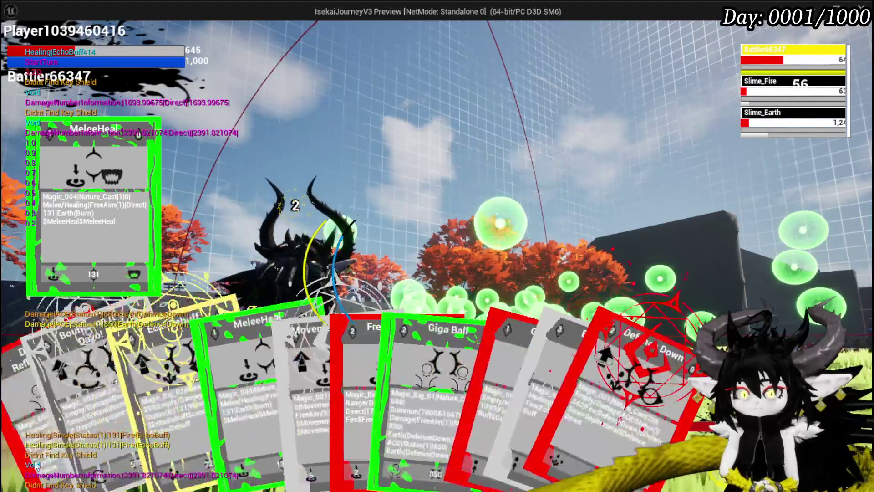
left_click(264, 415)
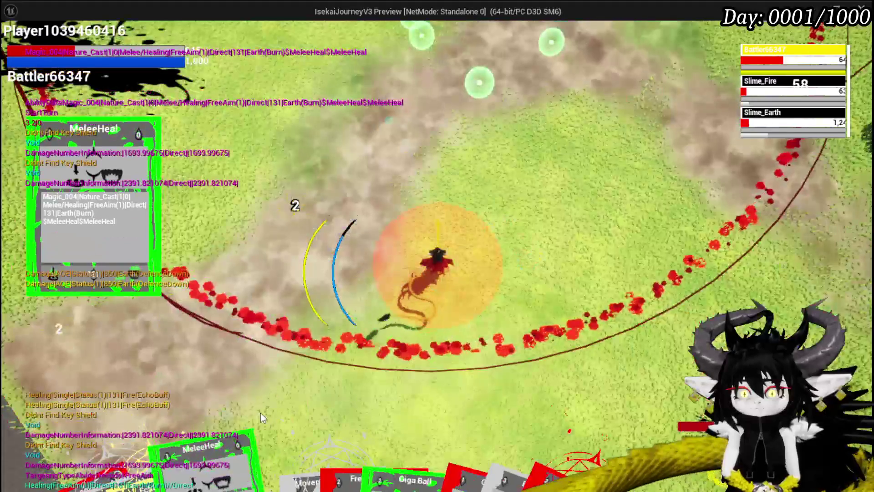
left_click(450, 374)
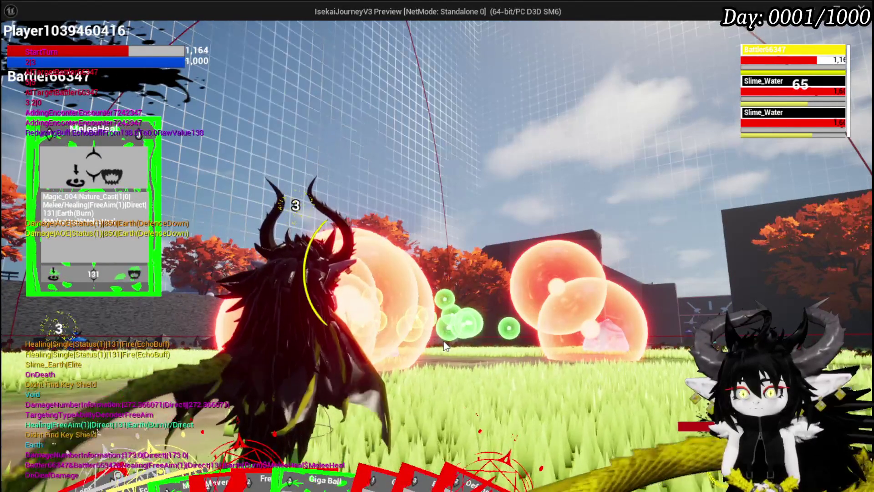
- Play Echo Buff, fire MeleeHeal, and retarget the other Slime_Water to finish the fight
mouse_move(444, 450)
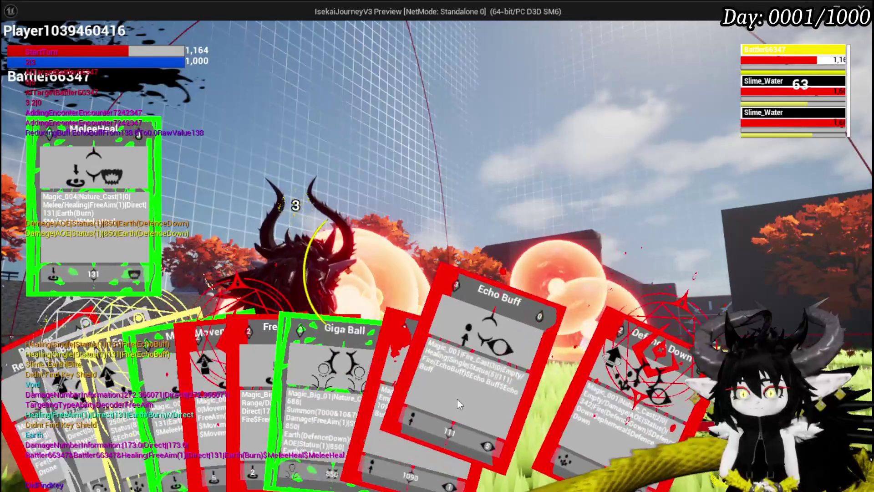
left_click(457, 399)
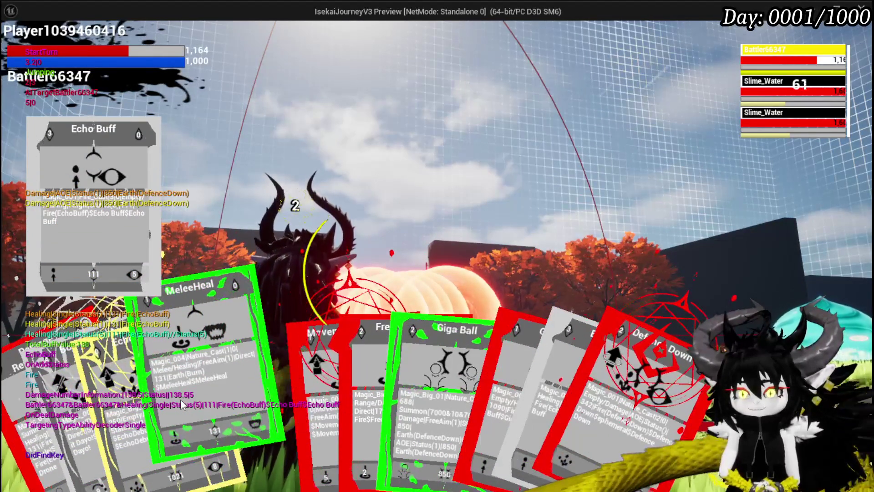
left_click(181, 403)
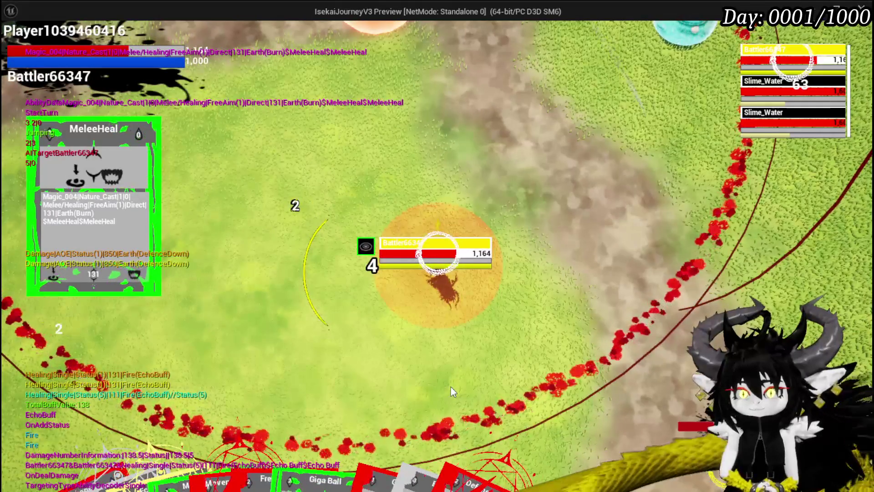
left_click(451, 387)
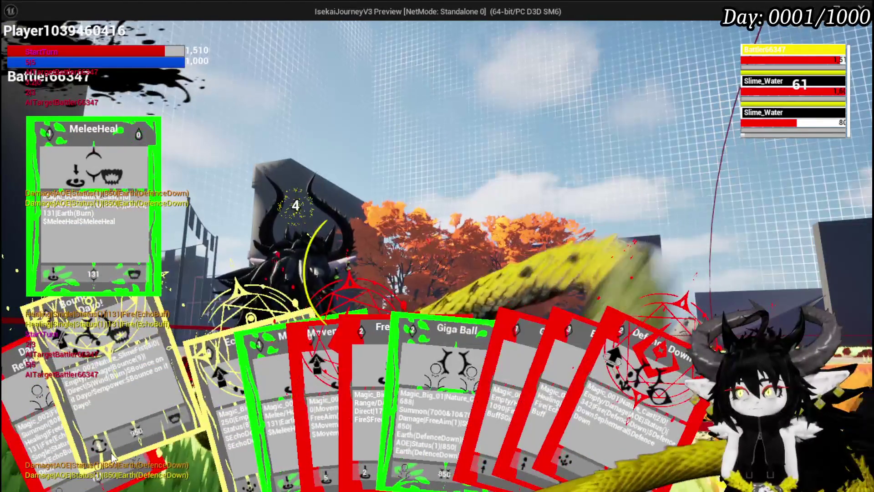
key("e")
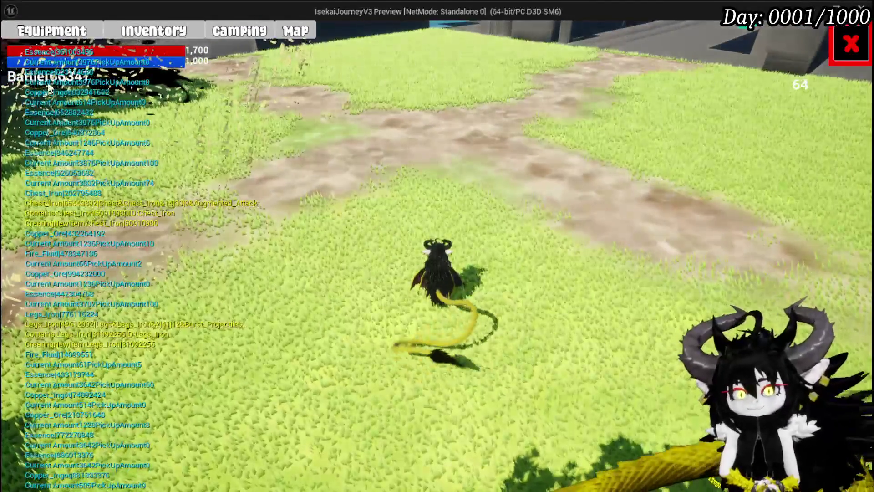
- View the Legs items on the in-game Equipment screen, then close it
left_click(52, 31)
left_click(769, 277)
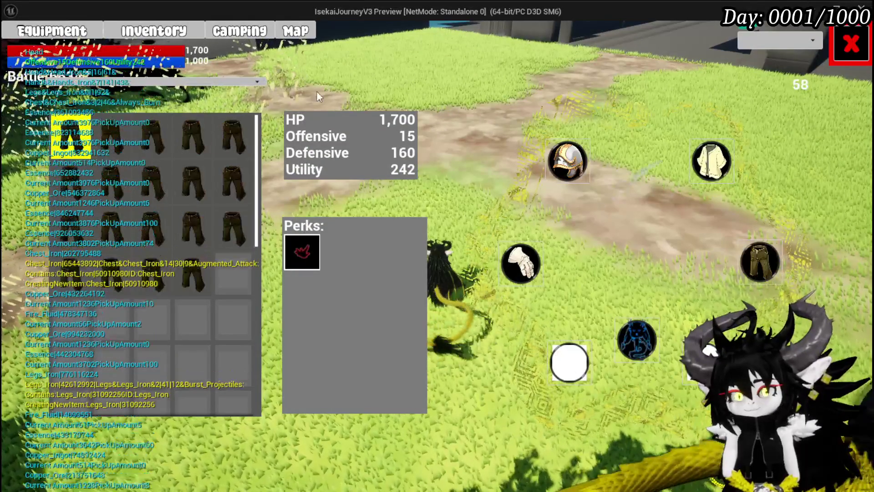
mouse_move(62, 127)
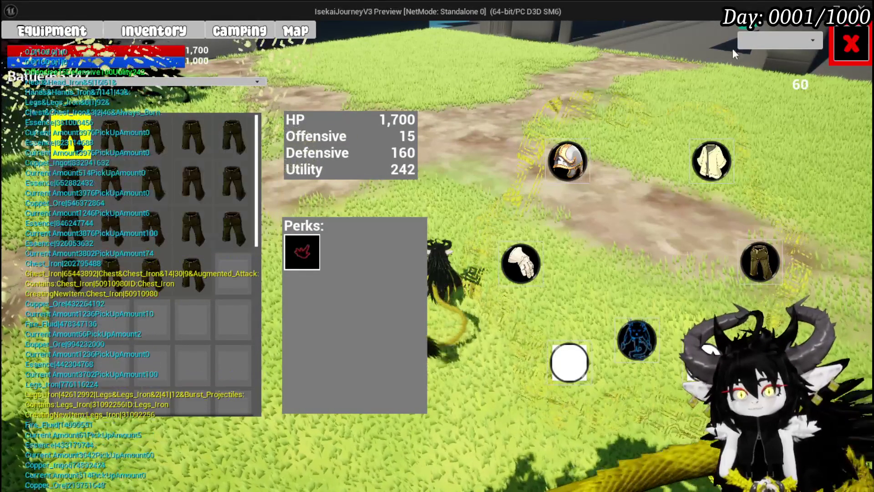
left_click(851, 43)
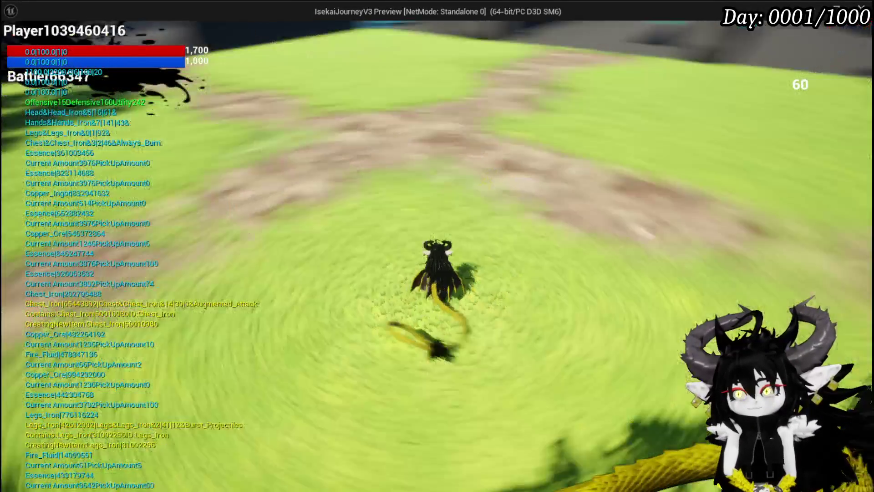
- Visit the equipment workbench, close its menu, and stop the game preview
key("space")
key("w")
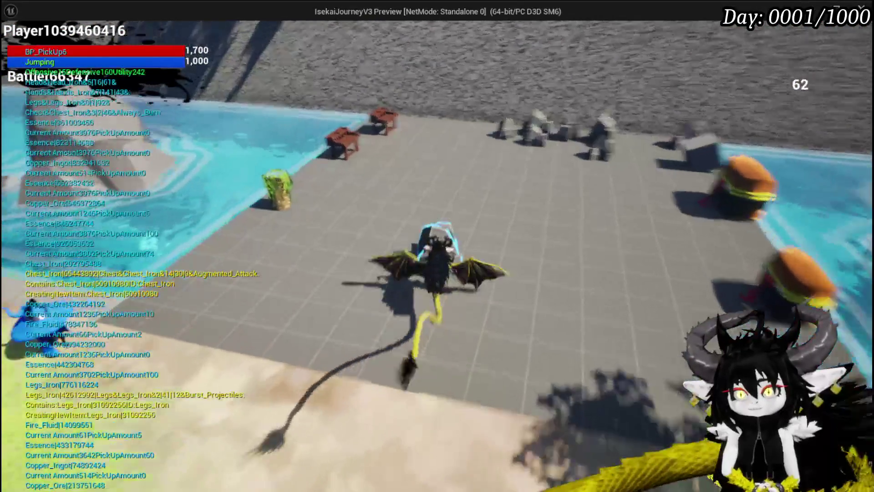
key("e")
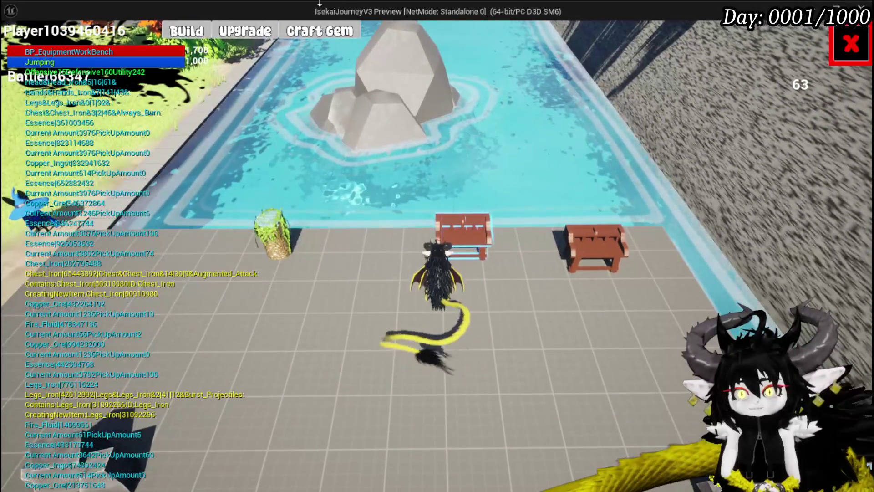
left_click(250, 32)
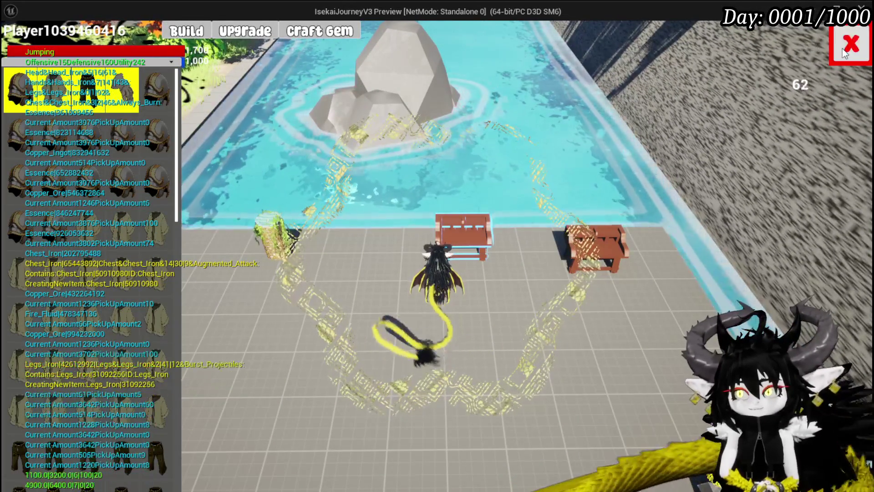
left_click(843, 49)
key("w")
key("Escape")
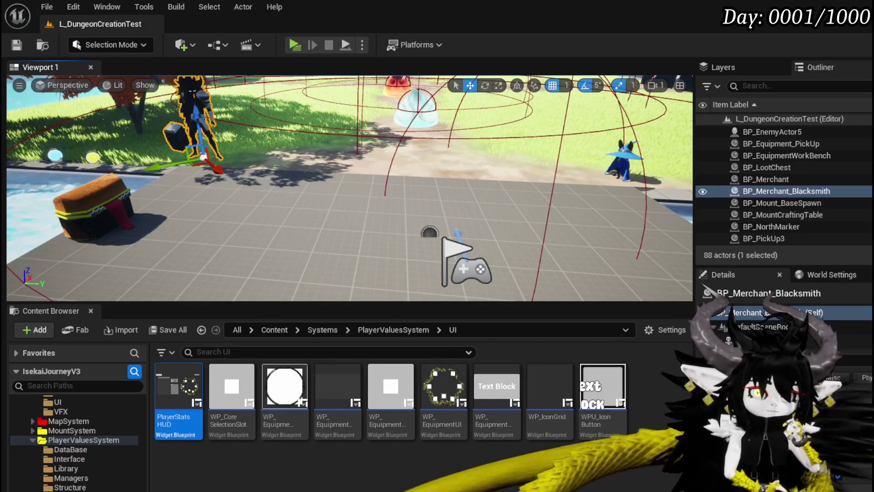
left_click_drag(386, 165, 381, 111)
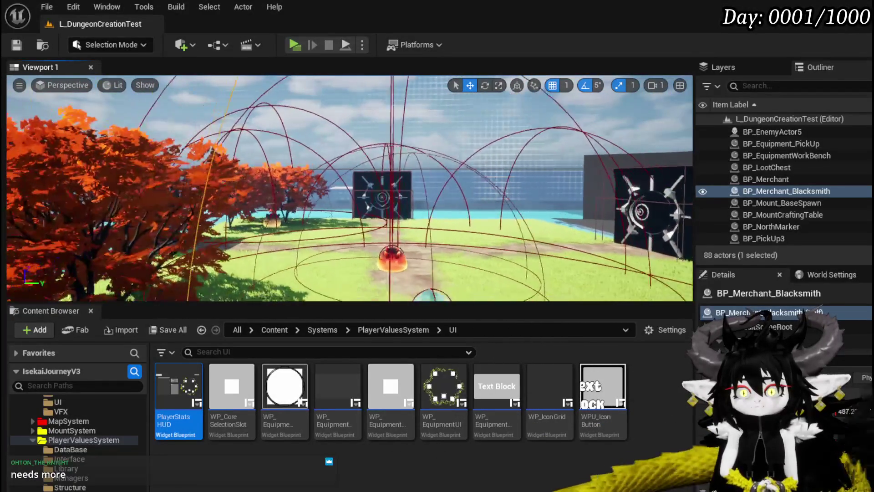
left_click_drag(346, 191, 346, 215)
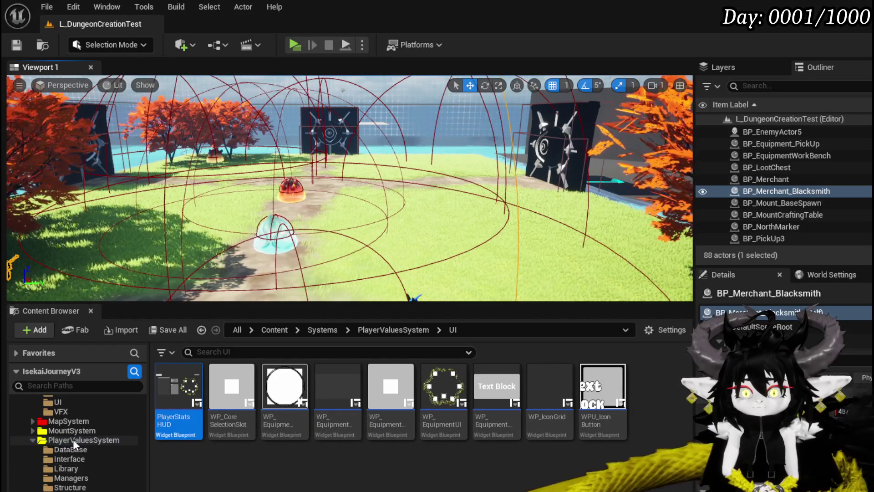
- Open the Systems > BPC folder and the BPC_MC_Equipment blueprint component
scroll(68, 451, "up", 5)
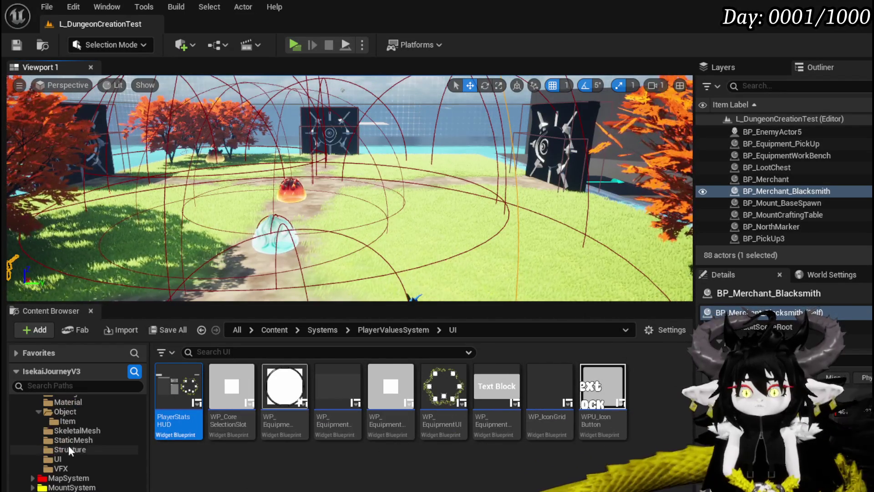
scroll(70, 443, "up", 5)
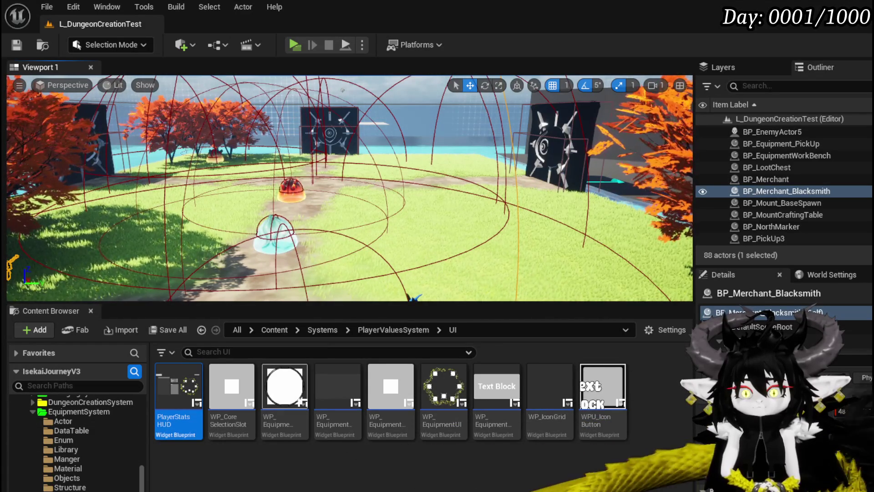
scroll(82, 433, "up", 6)
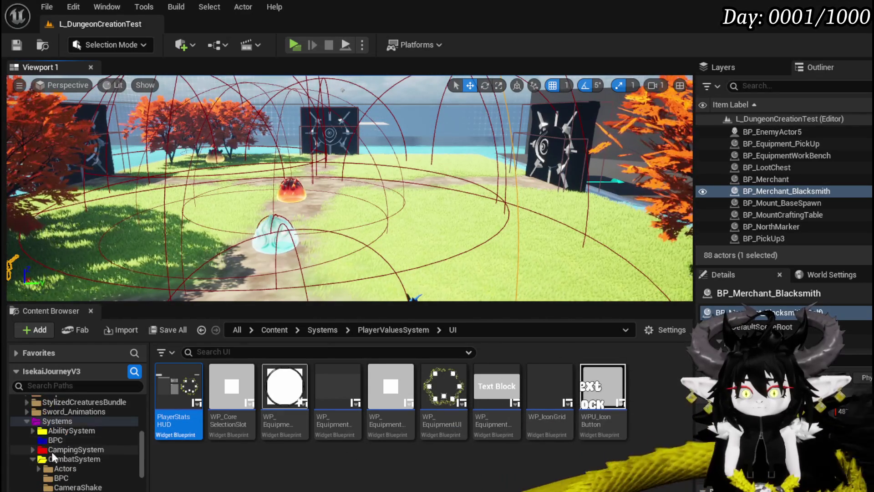
left_click(55, 440)
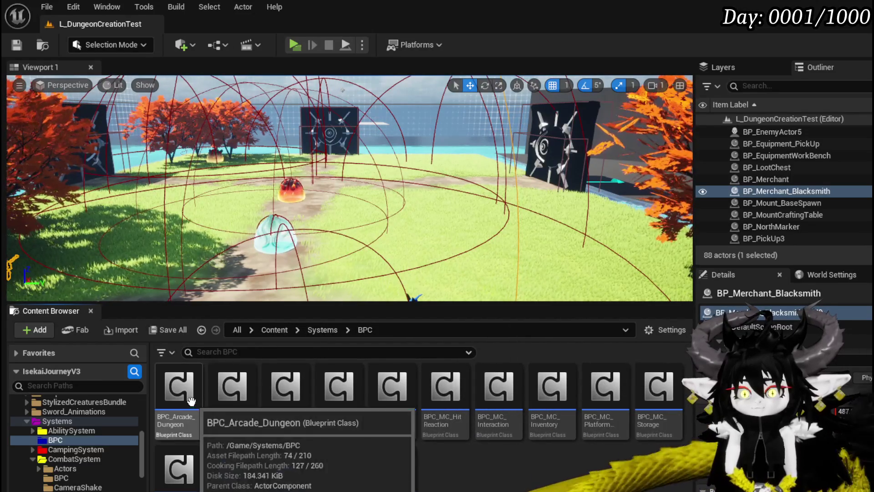
double_click(339, 392)
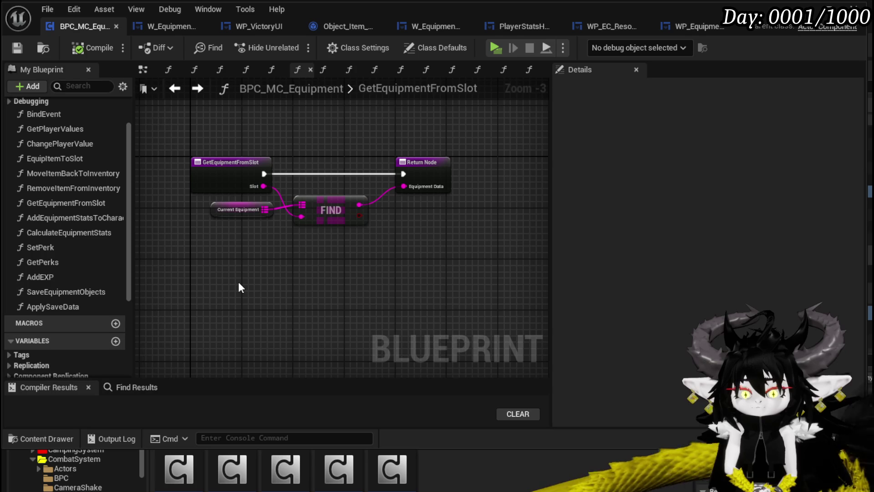
- Add a new function to the BPC_MC_Equipment component
scroll(67, 227, "up", 3)
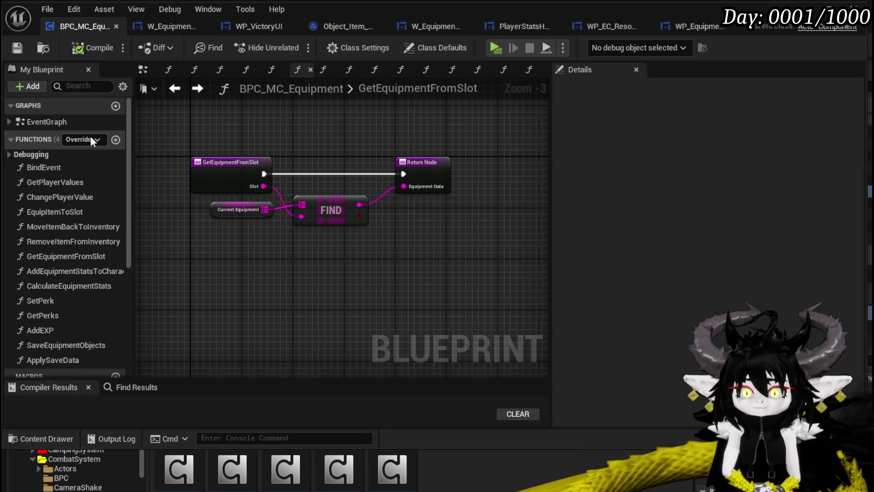
left_click(115, 139)
type("Bu")
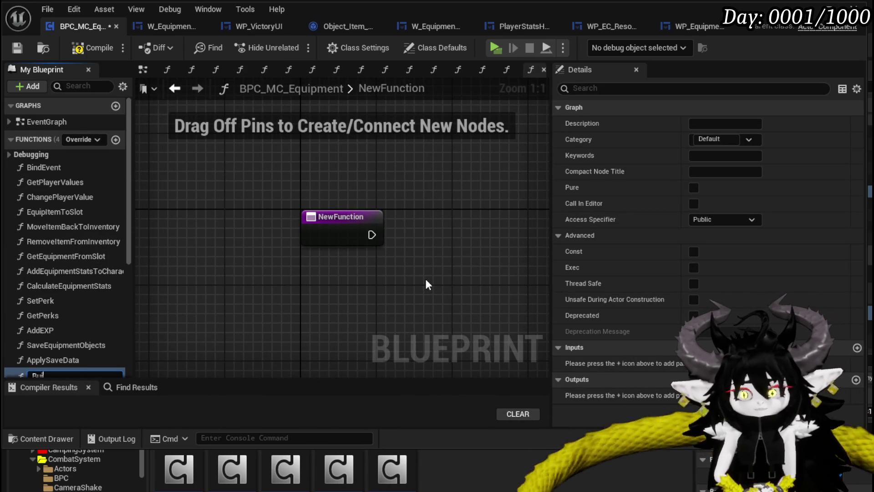
- Name the new function BuildDefaultEquipment and compile the blueprint
type("ldDefaul")
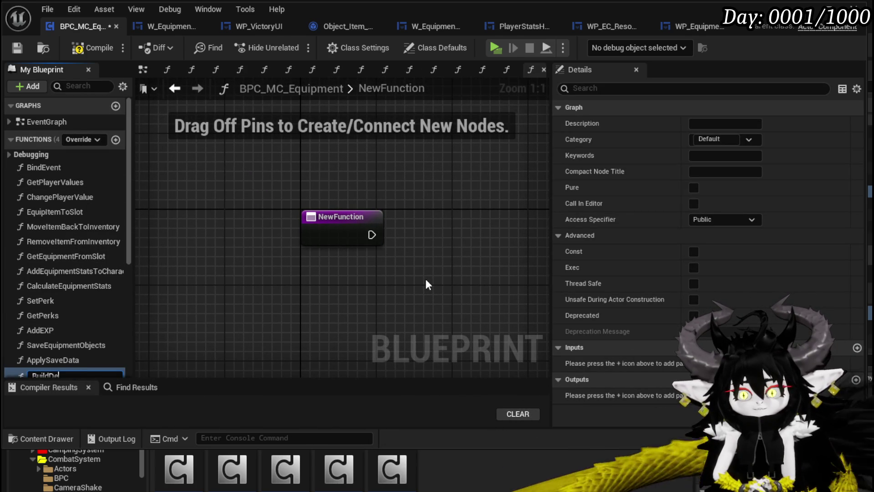
type("t")
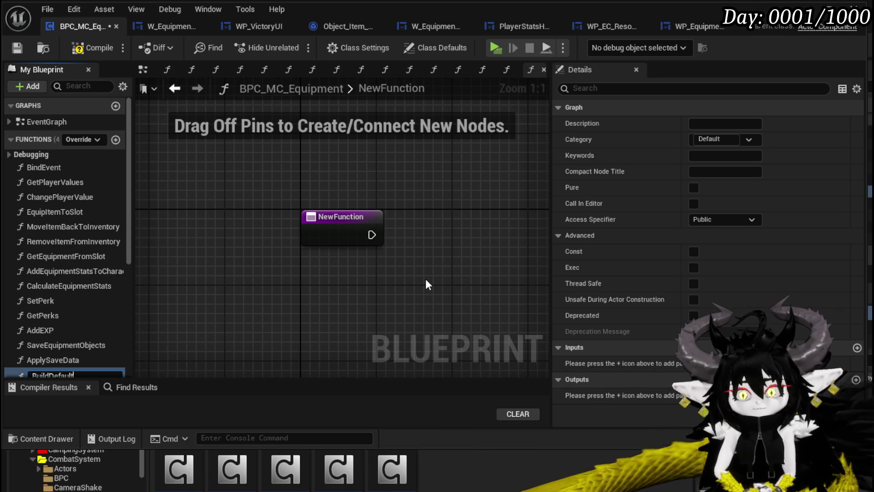
type("Equipment")
key("Return")
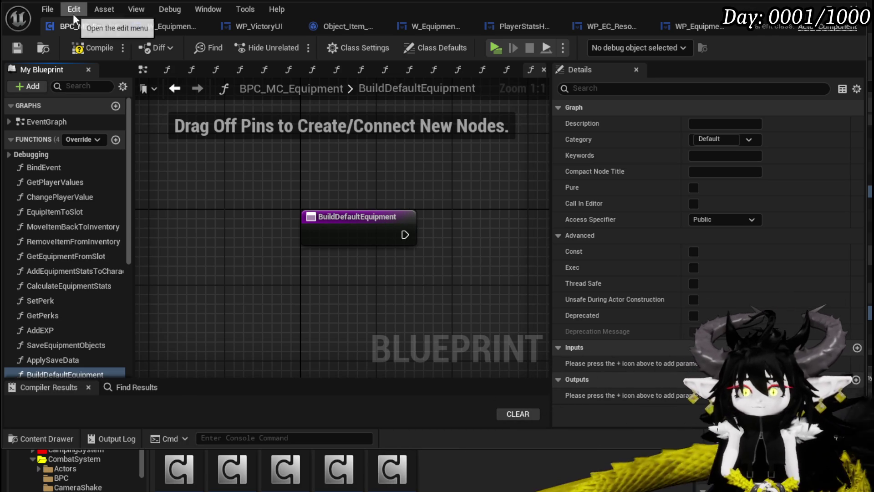
left_click(84, 50)
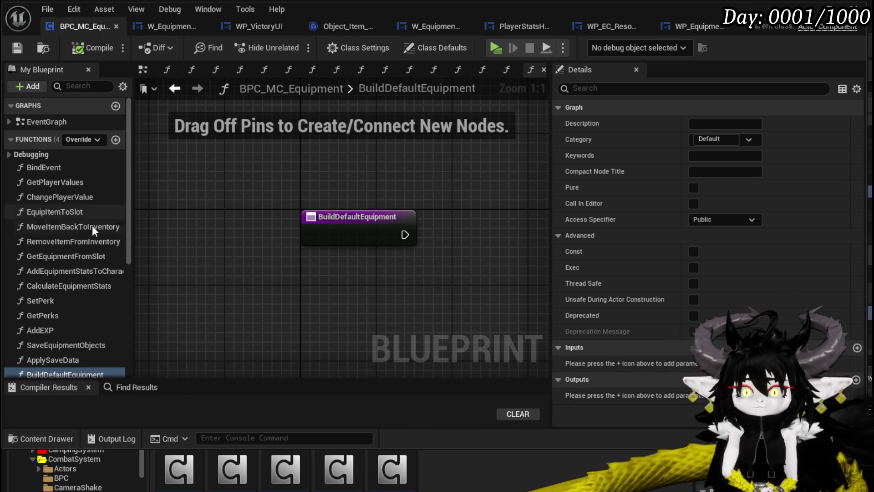
- Add a Make Literal String node, compile, and place an Equipment Objects getter
left_click_drag(127, 222, 122, 322)
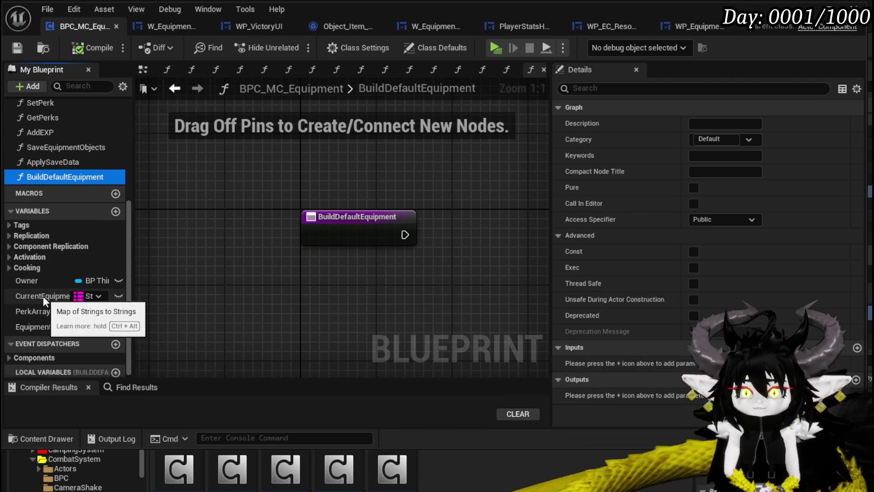
left_click_drag(256, 307, 171, 275)
left_click_drag(260, 280, 253, 265)
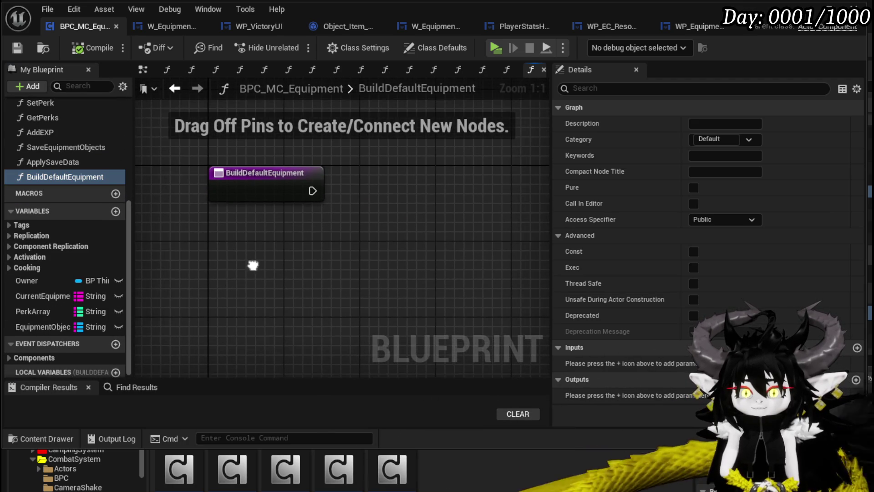
right_click(224, 265)
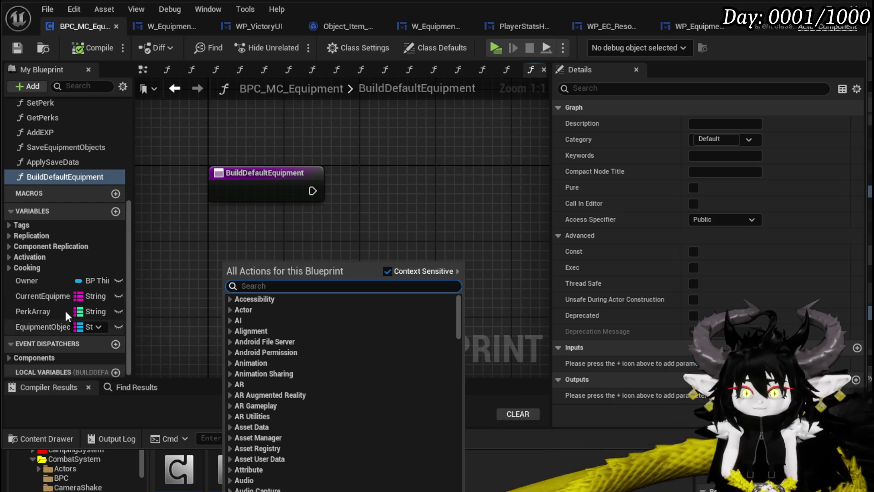
left_click(236, 232)
left_click_drag(235, 232, 254, 220)
right_click(246, 261)
right_click(427, 218)
left_click(266, 248)
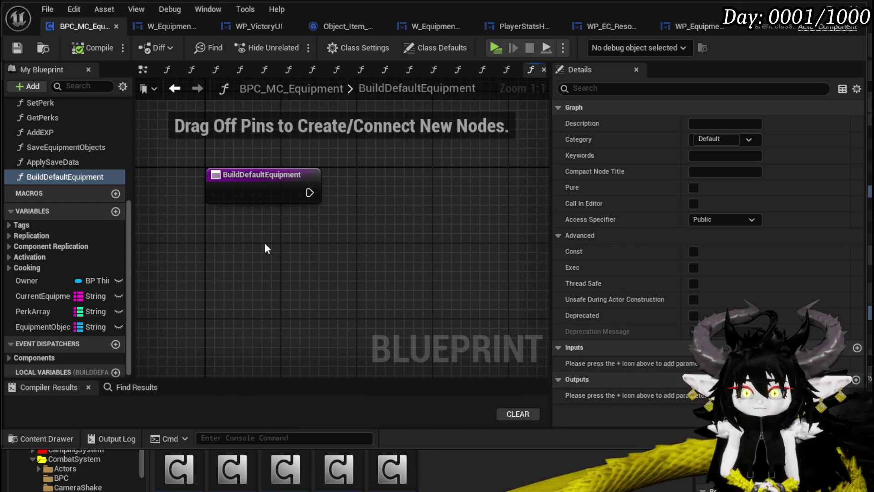
right_click(215, 259)
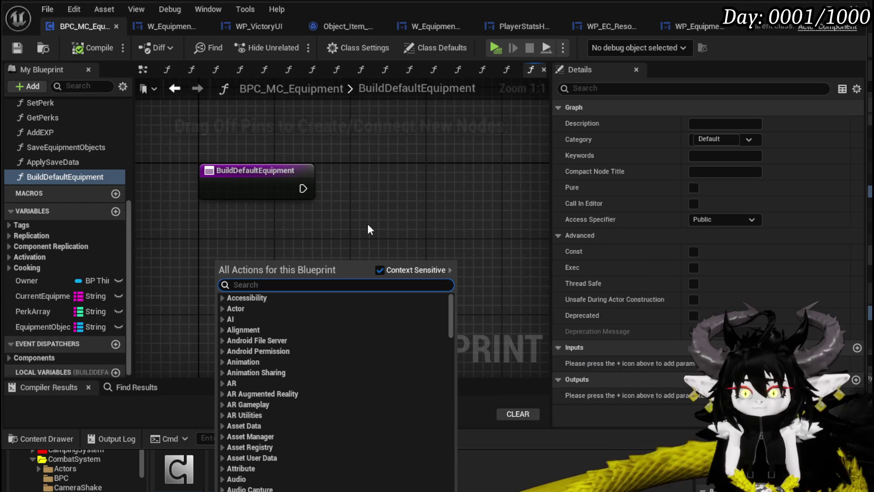
type("make")
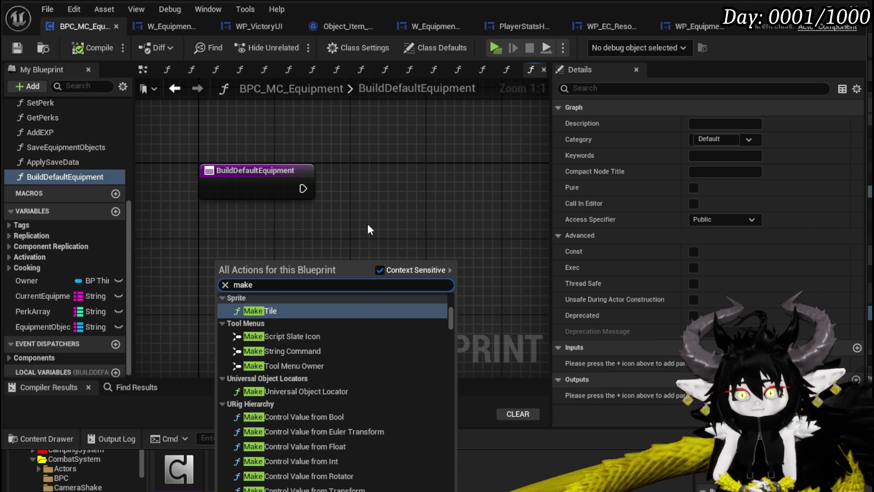
type(" string")
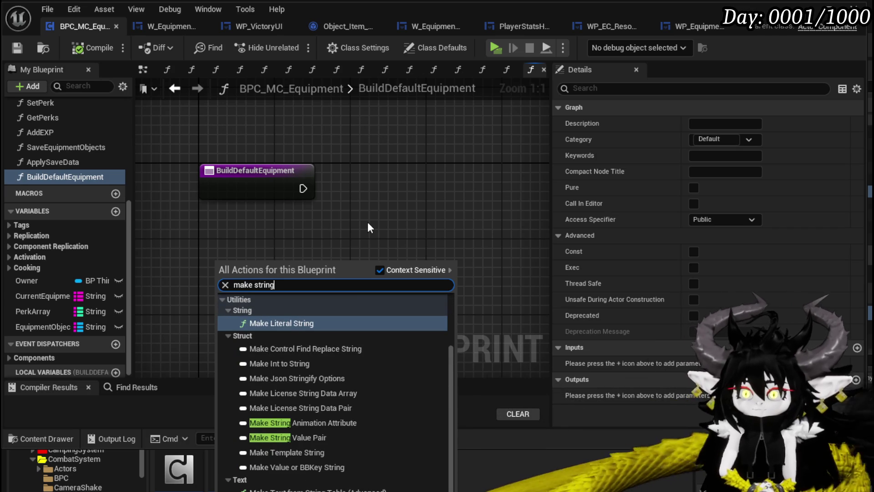
left_click(285, 345)
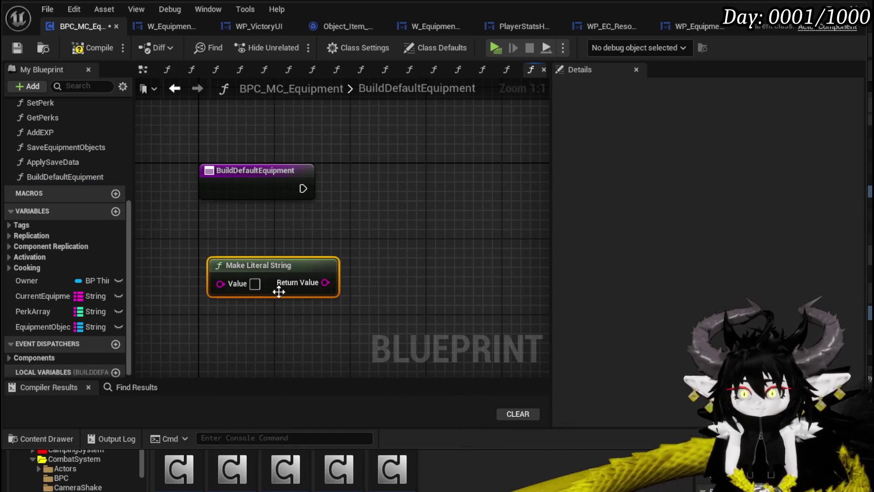
left_click(79, 48)
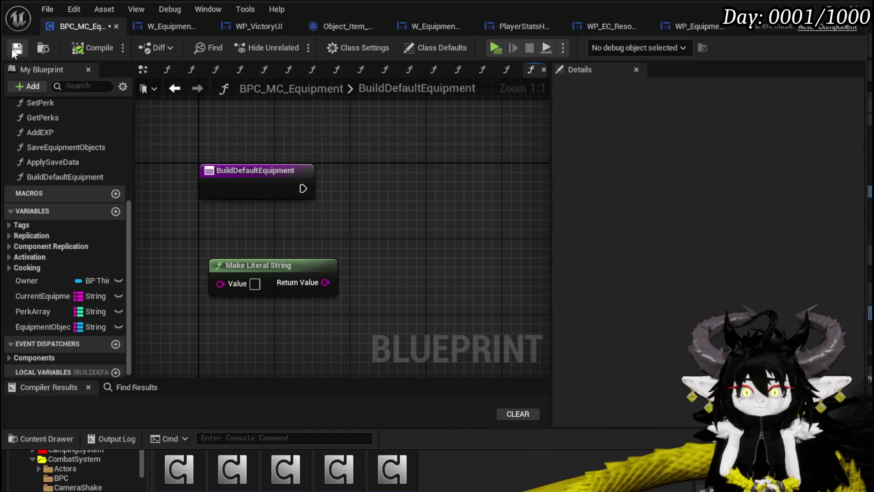
mouse_move(45, 326)
left_mouse_down()
mouse_move(348, 105)
mouse_move(269, 122)
left_mouse_up()
- Add a map Add node from Equipment Objects, wired after the function entry
left_click(283, 133)
mouse_move(334, 118)
left_mouse_down()
mouse_move(371, 146)
mouse_move(416, 152)
mouse_move(474, 195)
left_mouse_up()
type("add")
left_click(453, 227)
left_click_drag(303, 188, 517, 195)
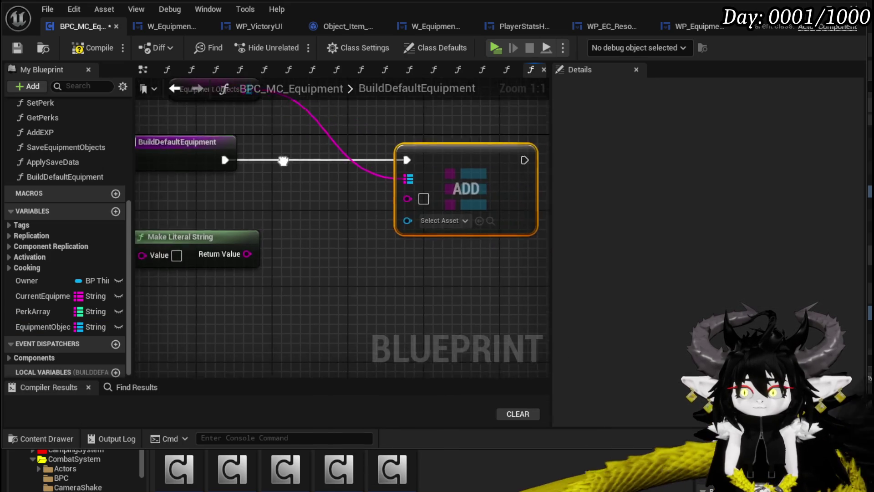
- Add a Construct Object from Class node for Object_Item_Equipment_Child
left_click_drag(293, 163, 355, 164)
left_click_drag(244, 241, 136, 229)
right_click(268, 238)
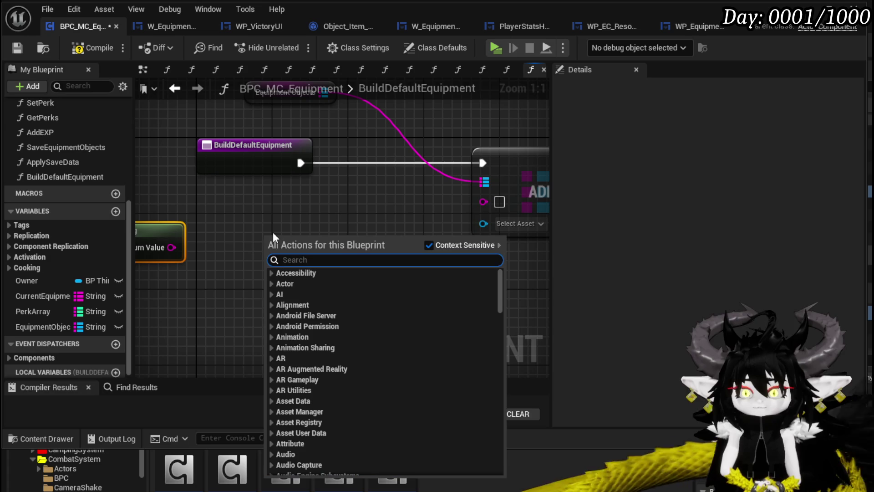
type("construct")
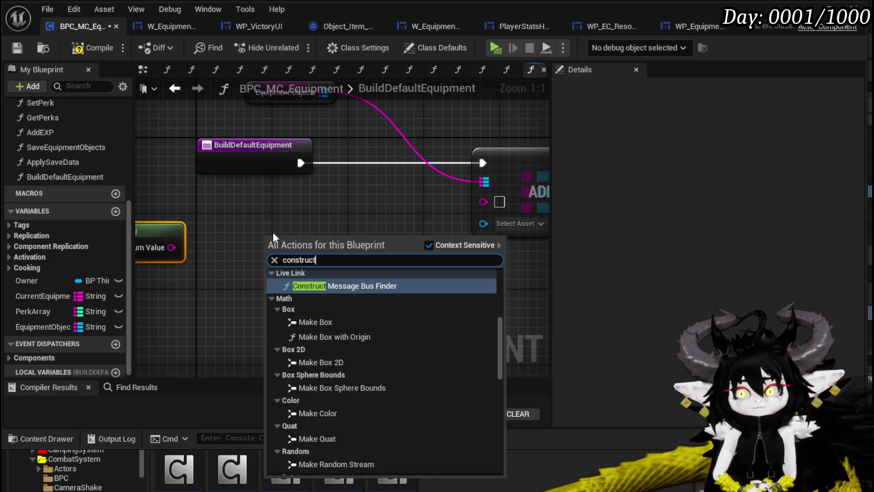
type(" object")
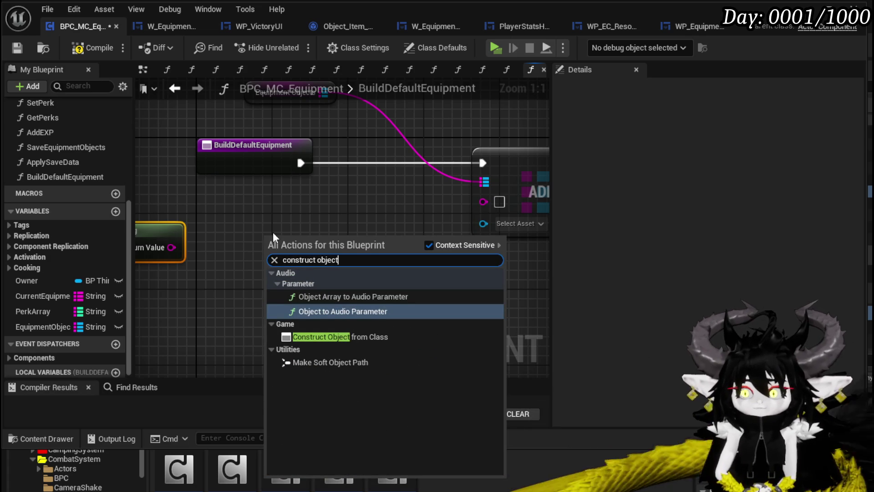
left_click(331, 337)
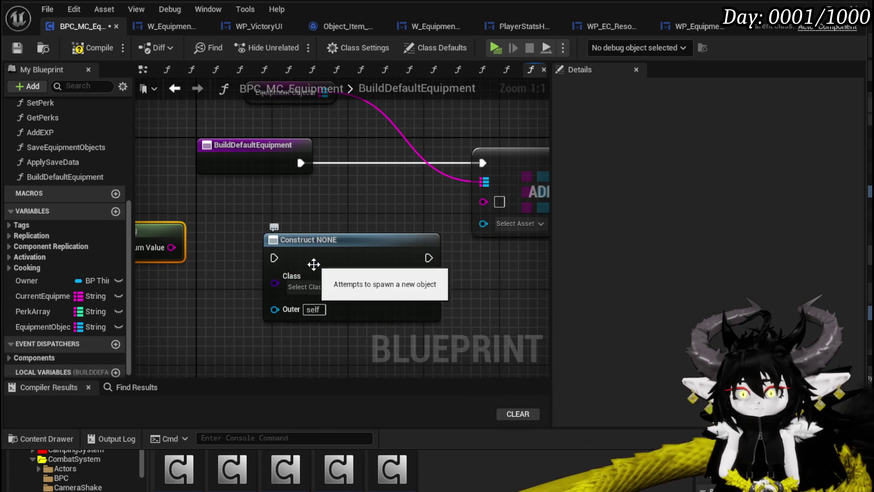
left_click(307, 286)
type("Equ")
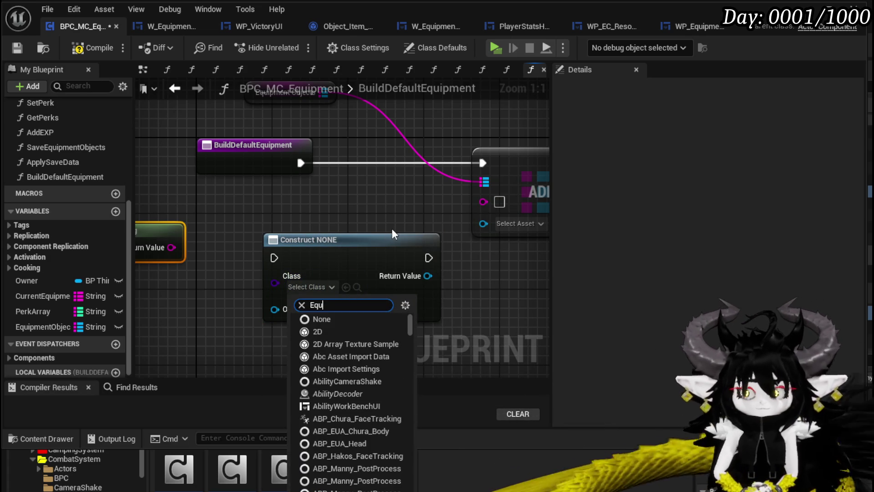
type("ipment")
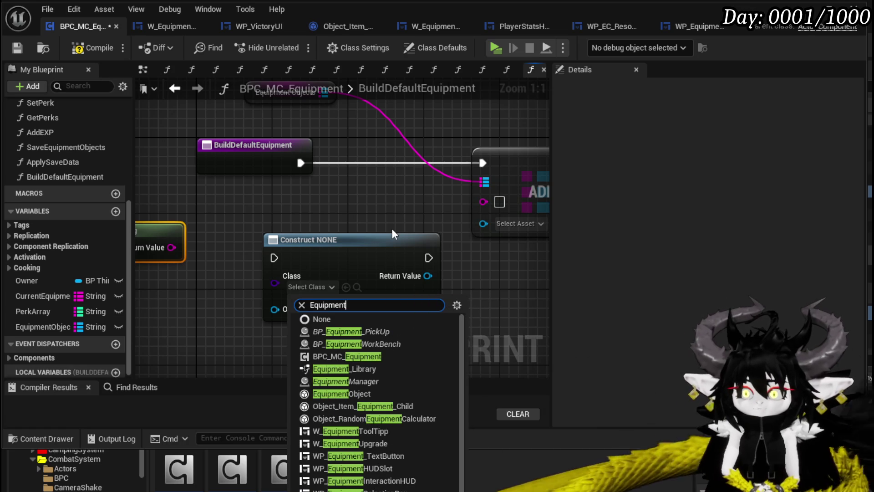
left_click(399, 408)
- Wire the construct node's execution between the entry node and ADD
mouse_move(512, 279)
left_mouse_down()
mouse_move(326, 275)
mouse_move(508, 275)
left_mouse_up()
scroll(339, 223, "down", 3)
left_click_drag(240, 220, 317, 162)
mouse_move(206, 169)
left_mouse_down()
mouse_move(287, 179)
mouse_move(259, 172)
mouse_move(285, 167)
left_mouse_up()
left_click(264, 175)
mouse_move(373, 168)
left_mouse_down()
mouse_move(488, 168)
mouse_move(294, 181)
mouse_move(433, 186)
left_mouse_up()
- Call Set Data from String on the constructed object, executing between construct and ADD
mouse_move(157, 186)
left_mouse_down()
mouse_move(246, 190)
mouse_move(296, 225)
left_mouse_up()
type("Set Data")
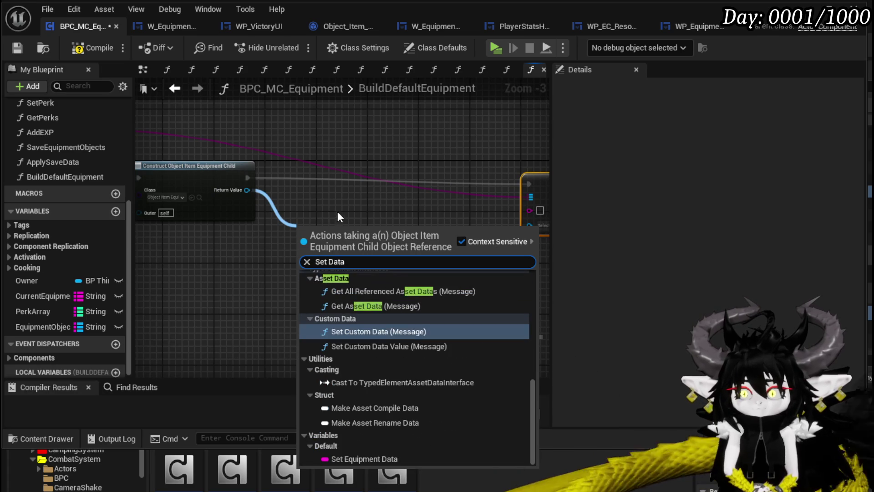
scroll(425, 370, "up", 5)
scroll(426, 371, "up", 2)
left_click(366, 437)
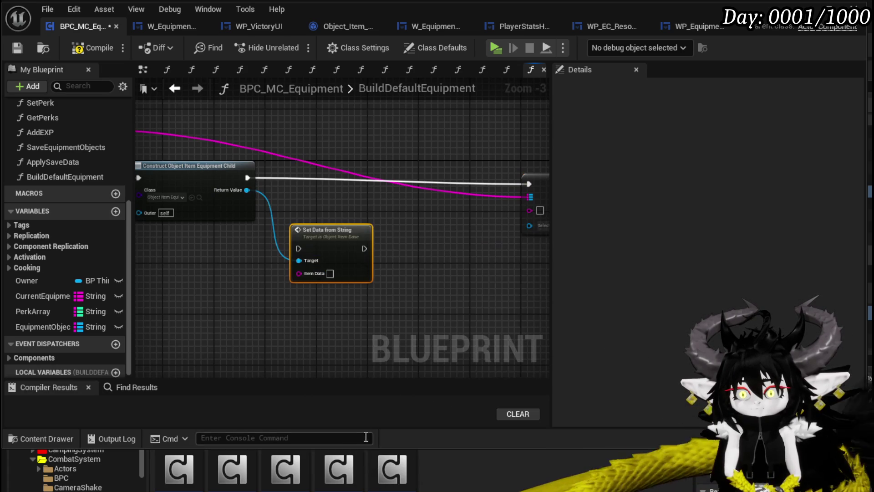
left_click_drag(331, 236, 338, 171)
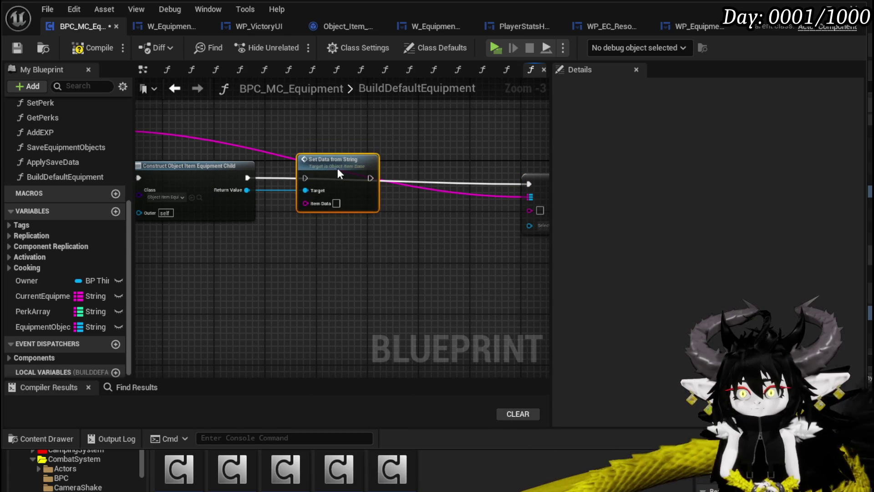
left_click_drag(247, 177, 315, 177)
left_click_drag(246, 177, 305, 178)
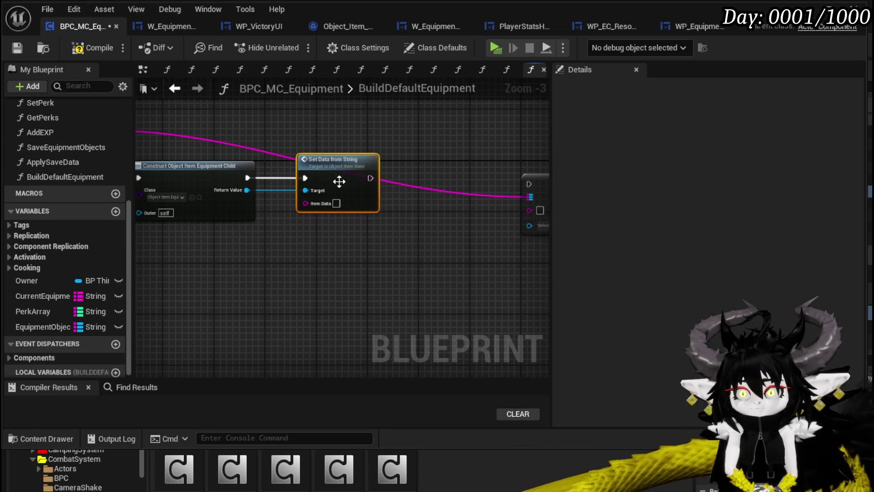
mouse_move(371, 178)
left_mouse_down()
mouse_move(530, 188)
mouse_move(492, 183)
mouse_move(505, 184)
left_mouse_up()
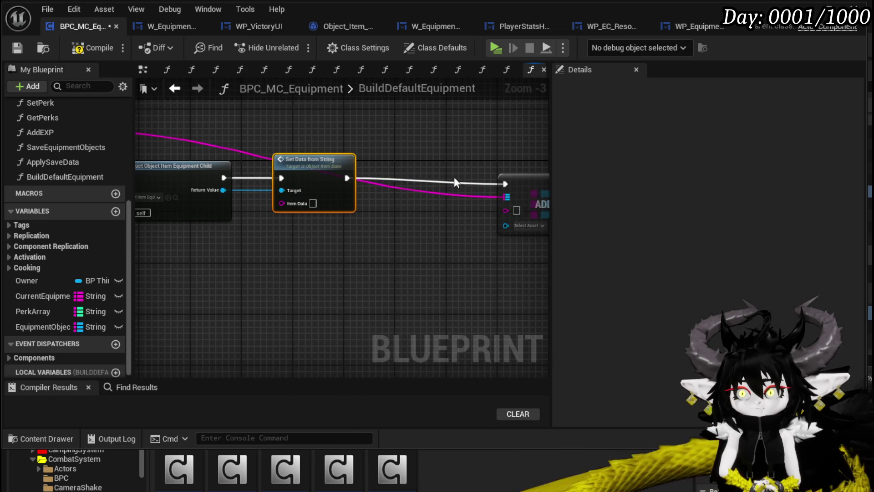
left_click_drag(439, 198, 443, 197)
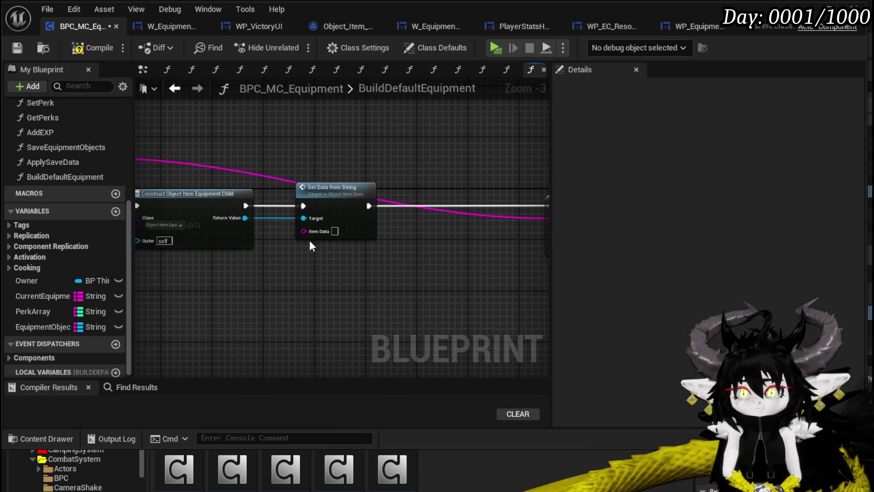
- Inspect the SetDataFromString function, then return to the BuildDefaultEquipment graph
double_click(340, 201)
mouse_move(437, 191)
left_mouse_down()
mouse_move(387, 157)
mouse_move(178, 141)
mouse_move(360, 150)
mouse_move(474, 178)
mouse_move(307, 141)
left_mouse_up()
left_click(11, 48)
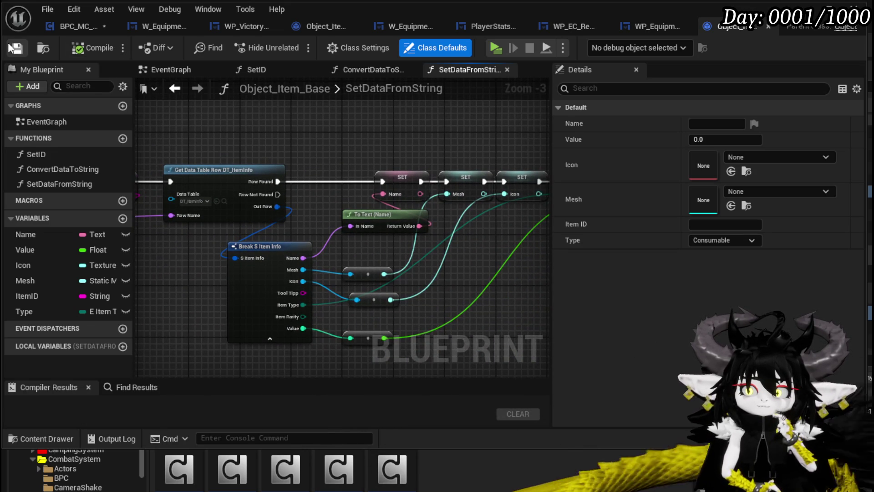
left_click(67, 26)
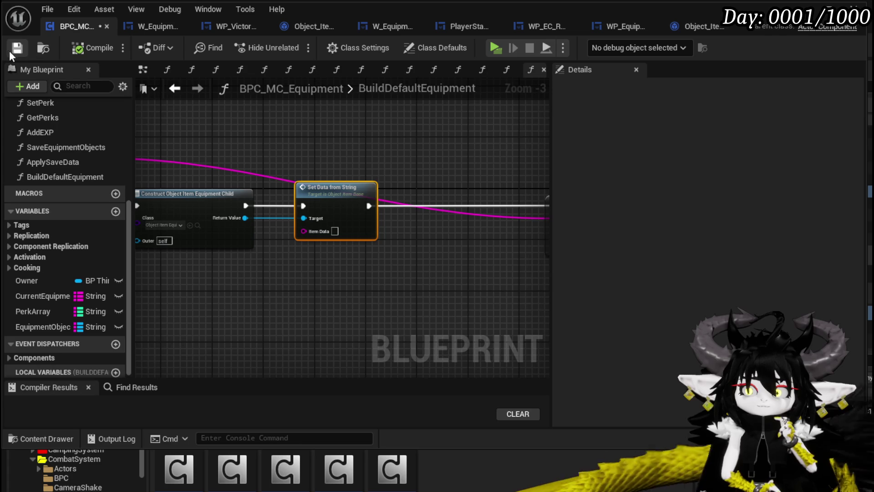
key("Home")
- Add a For Each Loop after the BuildDefaultEquipment entry node
mouse_move(194, 181)
left_mouse_down()
mouse_move(190, 203)
mouse_move(237, 232)
left_mouse_up()
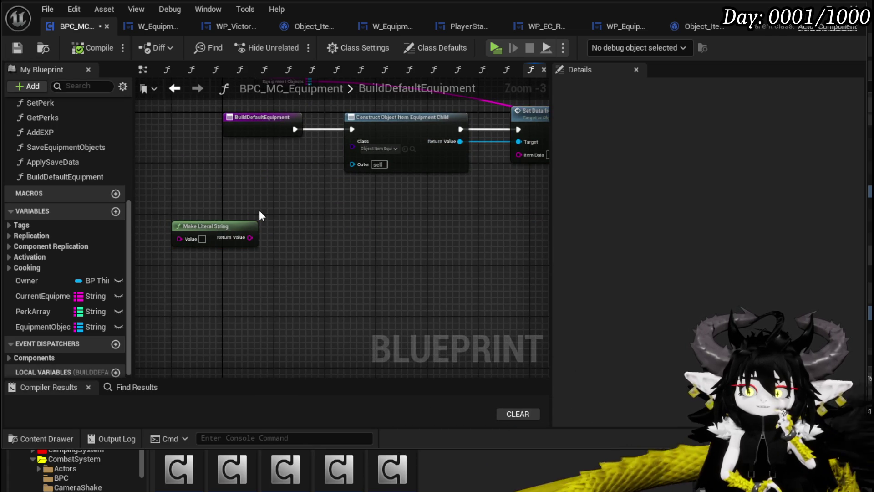
mouse_move(240, 130)
left_mouse_down()
mouse_move(362, 145)
mouse_move(143, 131)
mouse_move(192, 127)
mouse_move(189, 138)
mouse_move(252, 164)
mouse_move(236, 176)
mouse_move(302, 179)
left_mouse_up()
type("Loop")
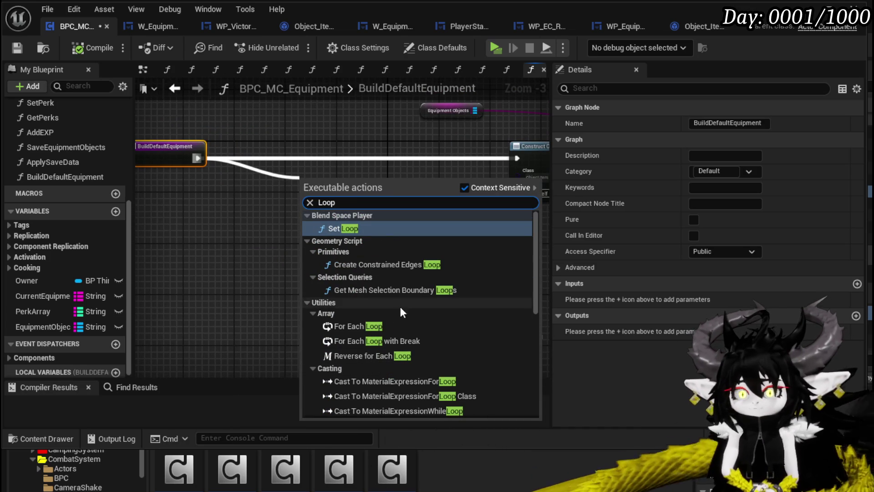
left_click(374, 331)
left_click_drag(338, 217, 415, 182)
- Feed a Make Array of the literal string into the loop, and wire the object into ADD
mouse_move(420, 249)
left_mouse_down()
mouse_move(285, 231)
mouse_move(375, 246)
left_mouse_up()
left_click(369, 231)
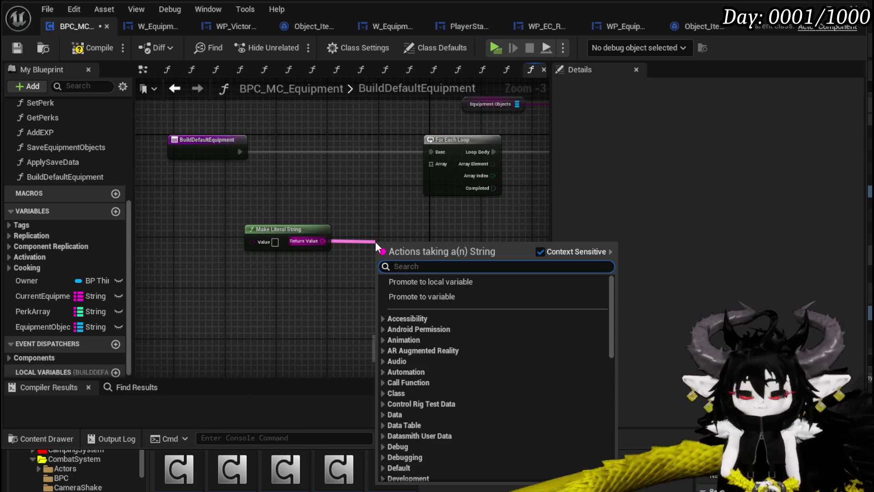
type("make array")
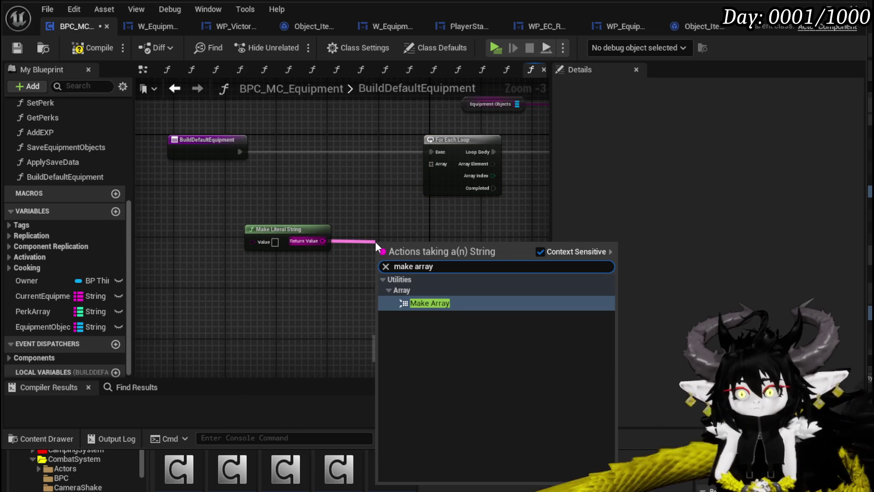
left_click(430, 303)
mouse_move(427, 254)
left_mouse_down()
mouse_move(433, 154)
mouse_move(434, 162)
mouse_move(130, 160)
mouse_move(438, 182)
left_mouse_up()
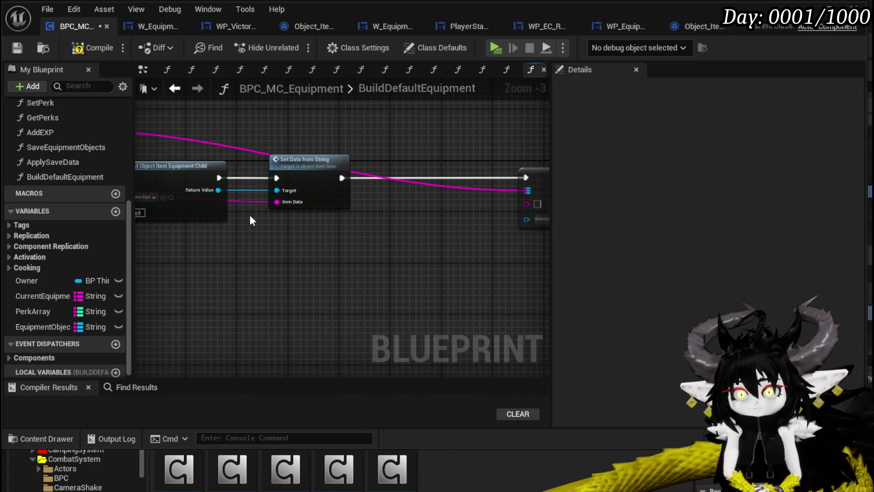
mouse_move(216, 189)
left_mouse_down()
mouse_move(521, 220)
mouse_move(514, 218)
left_mouse_up()
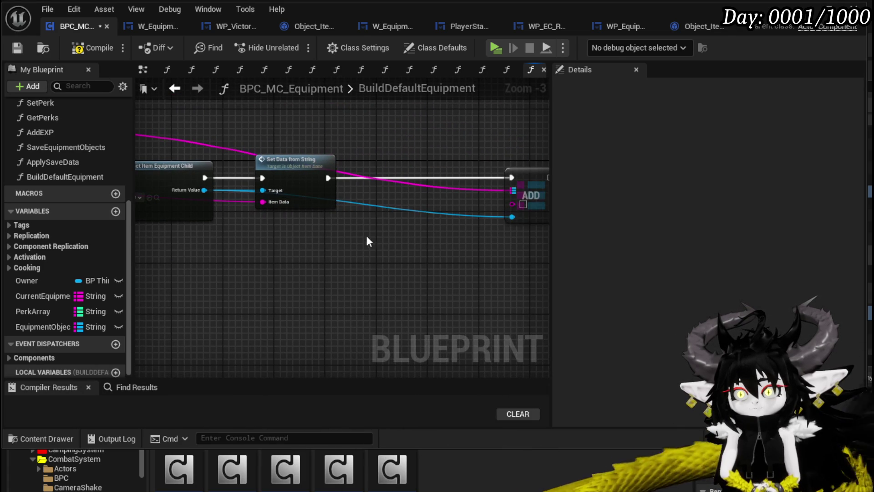
scroll(360, 245, "down", 2)
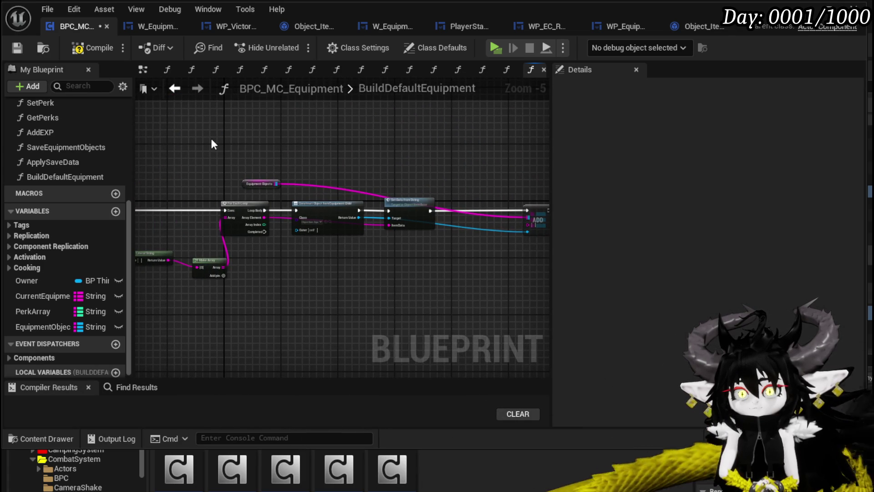
- Add a Random Integer node with Max 999999999, then compile and save
left_click(87, 48)
left_click(17, 48)
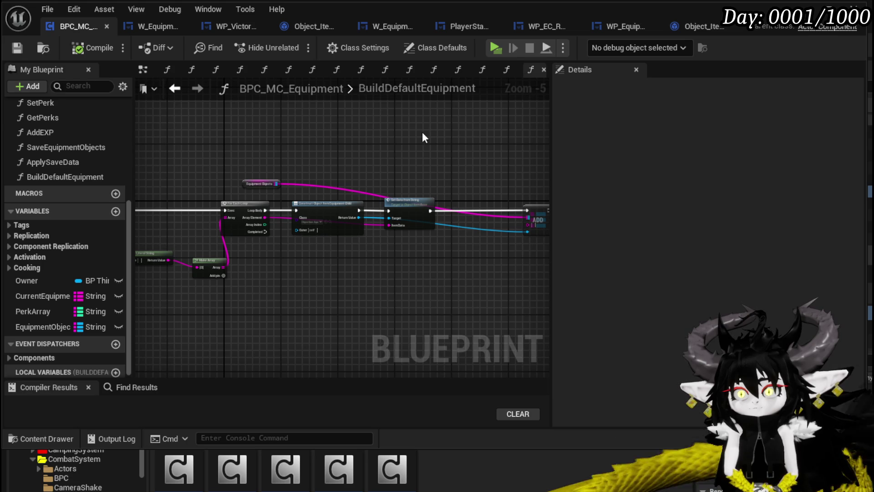
right_click(425, 159)
type("random integer")
key("Return")
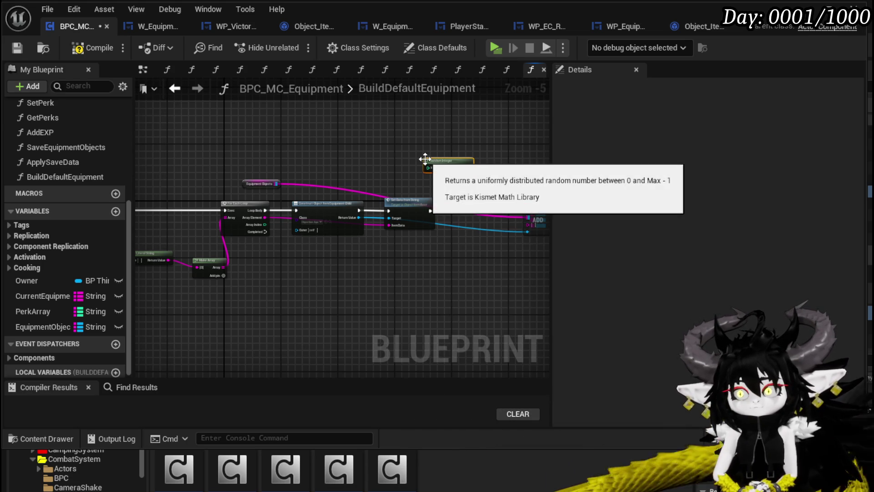
scroll(430, 161, "up", 5)
left_click(383, 191)
type("999999999")
scroll(447, 228, "down", 5)
left_click(173, 137)
left_click(89, 49)
left_click(20, 49)
- Move the Equipment Objects getter next to ADD and save the blueprint
mouse_move(155, 231)
left_mouse_down()
mouse_move(471, 246)
mouse_move(299, 246)
mouse_move(280, 275)
mouse_move(487, 255)
left_mouse_up()
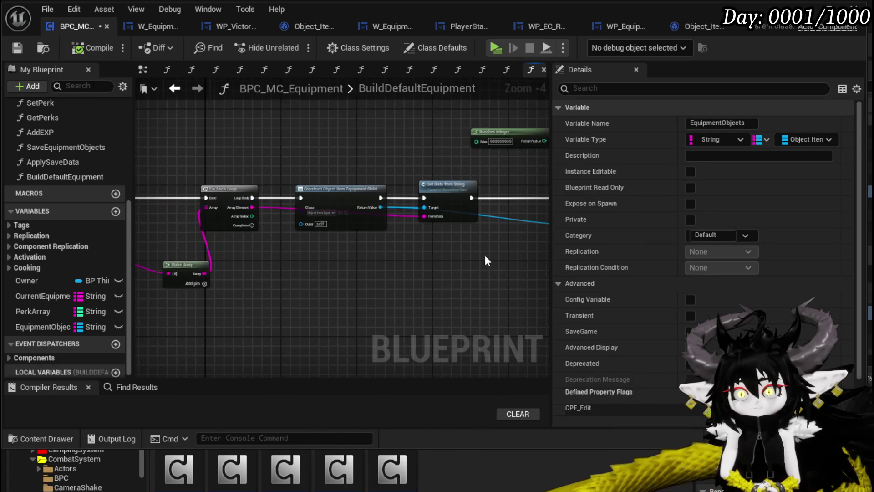
left_click_drag(389, 257, 308, 273)
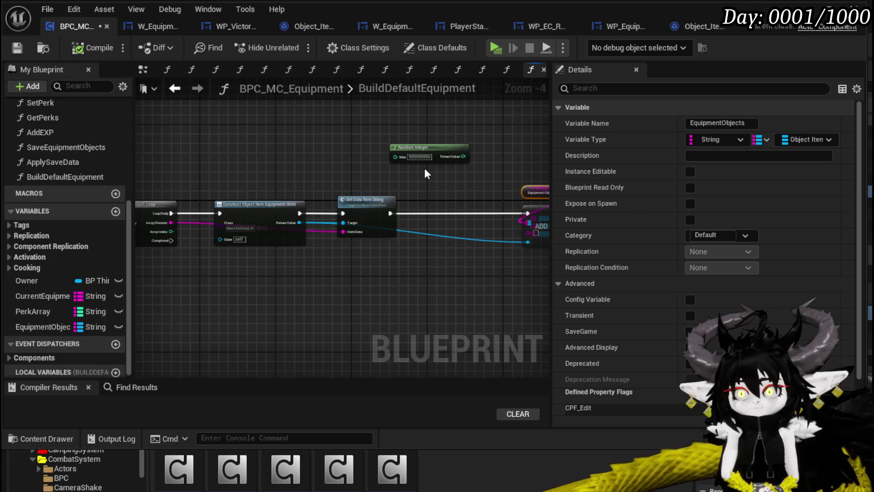
left_click_drag(247, 284, 425, 264)
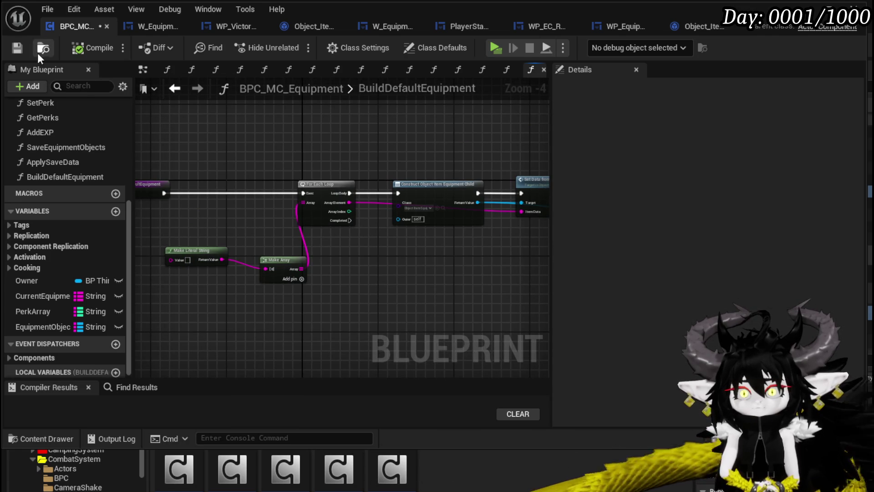
key("ctrl+s")
scroll(189, 275, "up", 3)
left_click_drag(189, 275, 246, 264)
- Give Make Array four inputs and wire a copied literal string into Make Array [1]
left_click(448, 270)
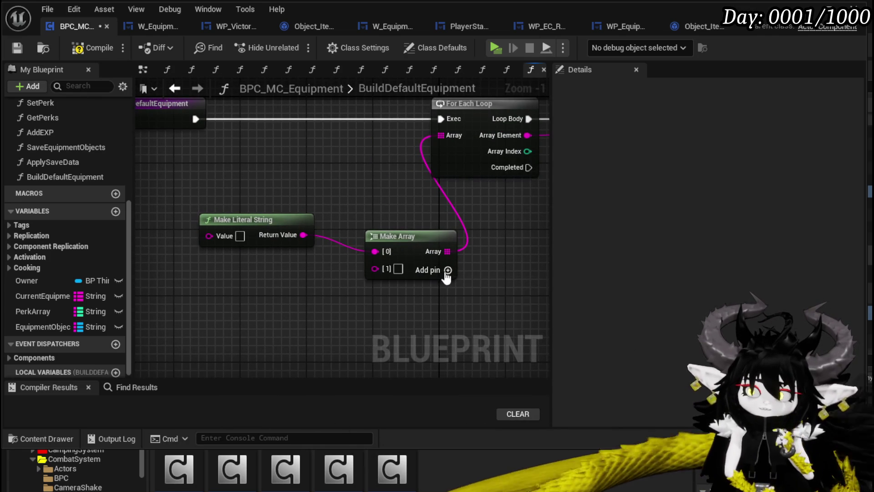
double_click(448, 270)
left_click(263, 214)
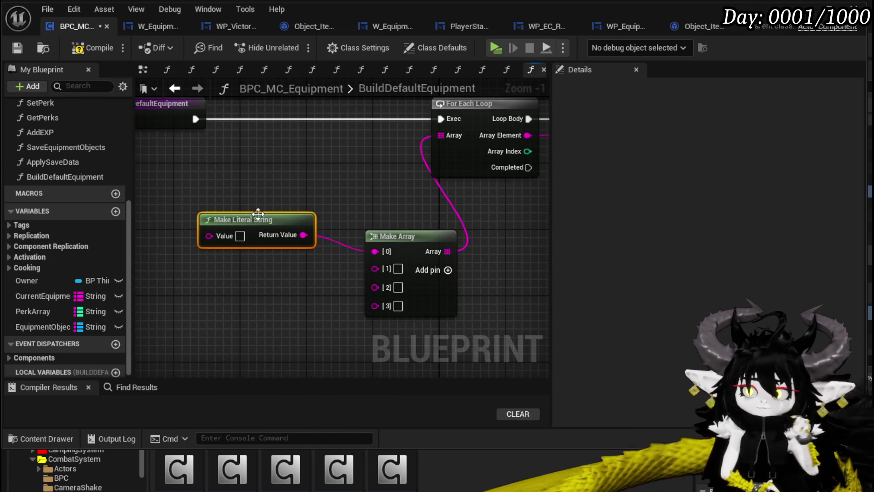
left_click_drag(264, 213, 248, 165)
key("ctrl+c")
key("ctrl+v")
left_click_drag(303, 235, 387, 271)
left_click_drag(245, 220, 231, 228)
- Wire two more copied literal strings into Make Array [2] and [3]
left_click(226, 187, "ctrl")
key("ctrl+c")
key("ctrl+v")
mouse_move(254, 259)
left_mouse_down()
mouse_move(261, 251)
mouse_move(375, 284)
left_mouse_up()
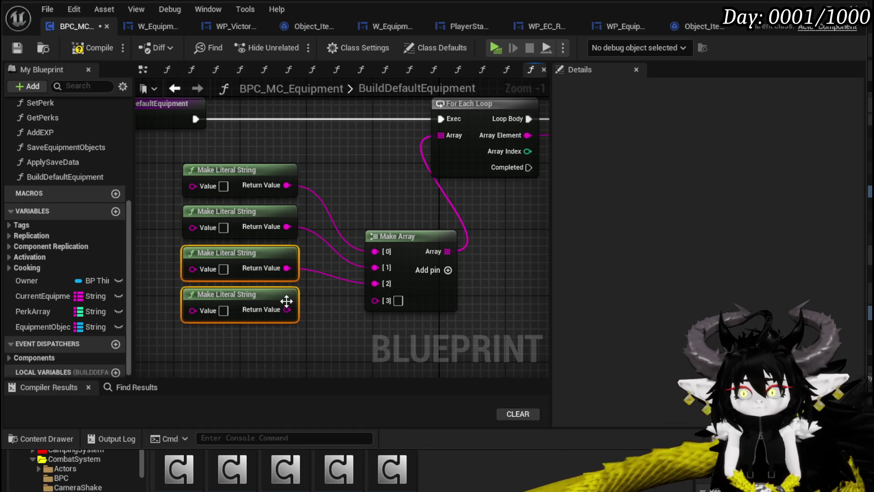
left_click_drag(287, 310, 375, 299)
left_click(150, 141)
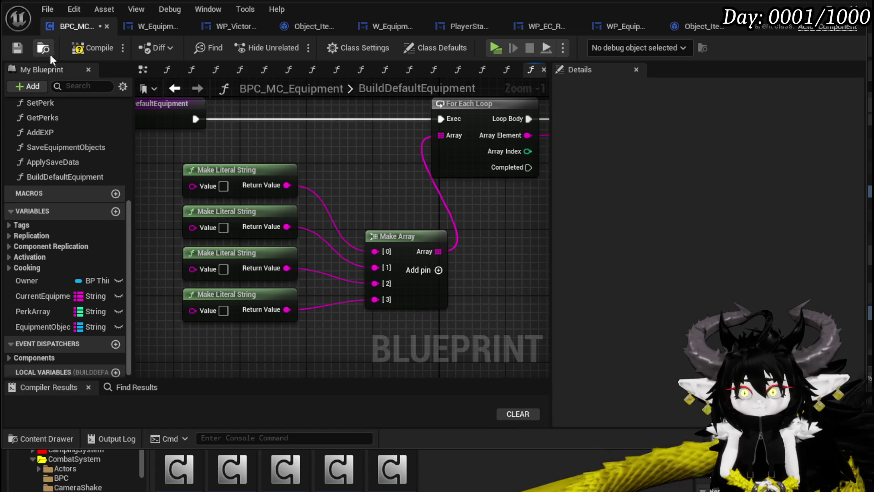
- Compile and save, then browse the Class pin to locate the equipment child class
left_click(93, 47)
left_click(17, 48)
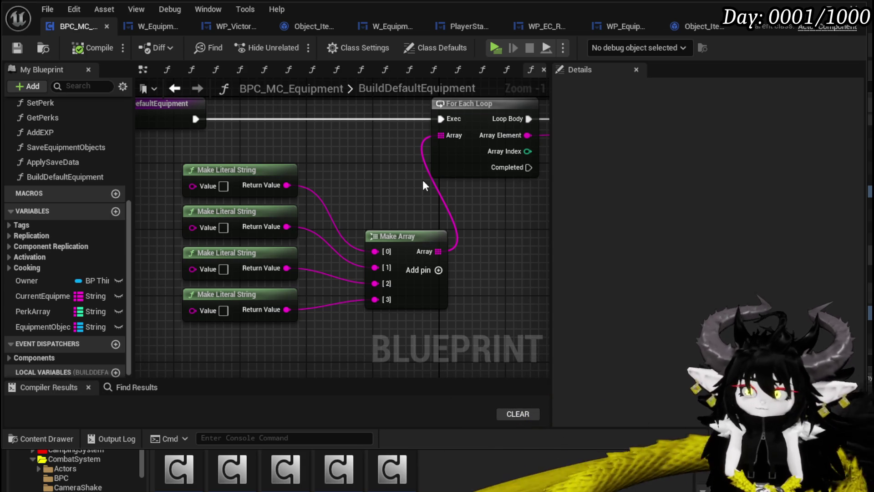
left_click_drag(464, 178, 312, 176)
left_click(334, 176)
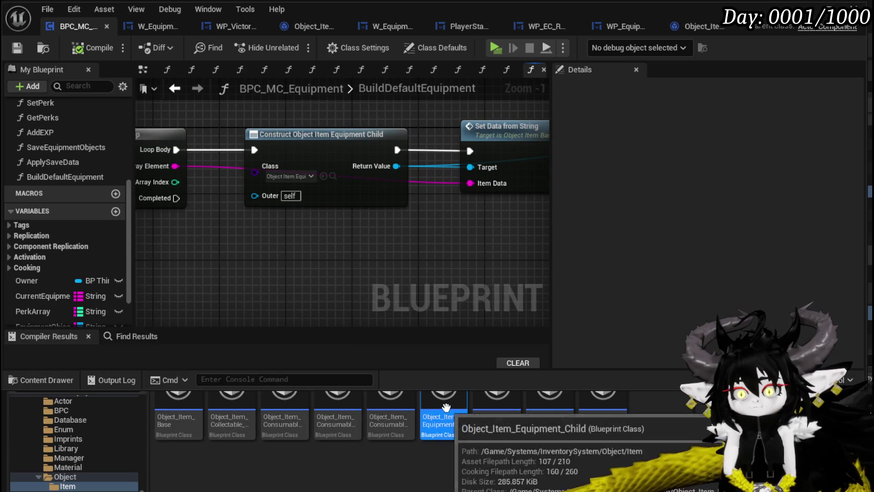
- Open Object_Item_Equipment_Child's SetDataFromString function graph
double_click(445, 407)
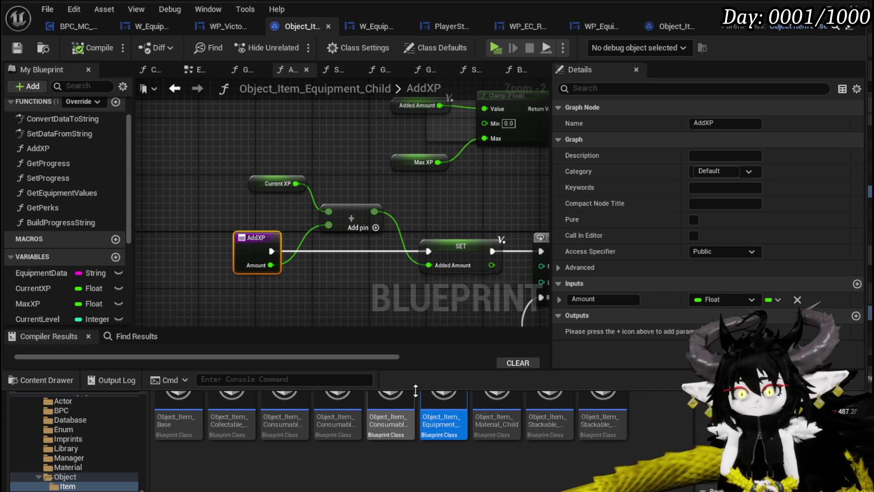
scroll(56, 218, "up", 2)
left_click(61, 171)
double_click(61, 171)
scroll(192, 212, "down", 3)
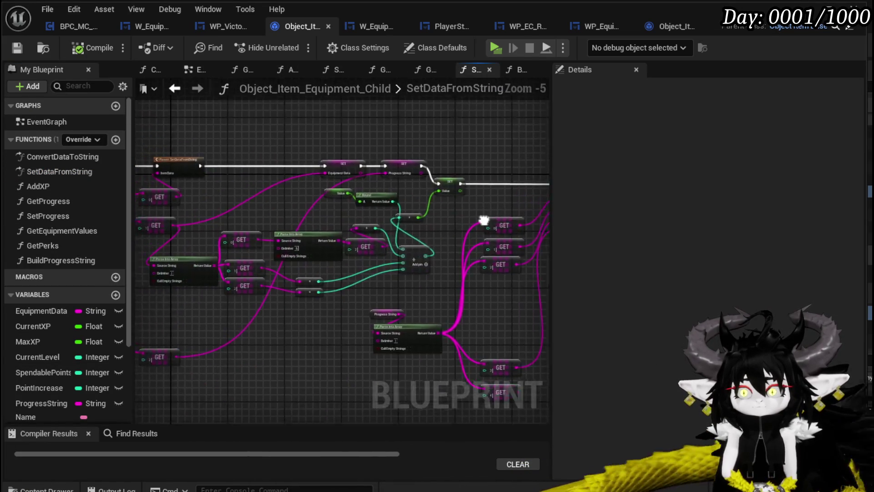
scroll(289, 249, "up", 3)
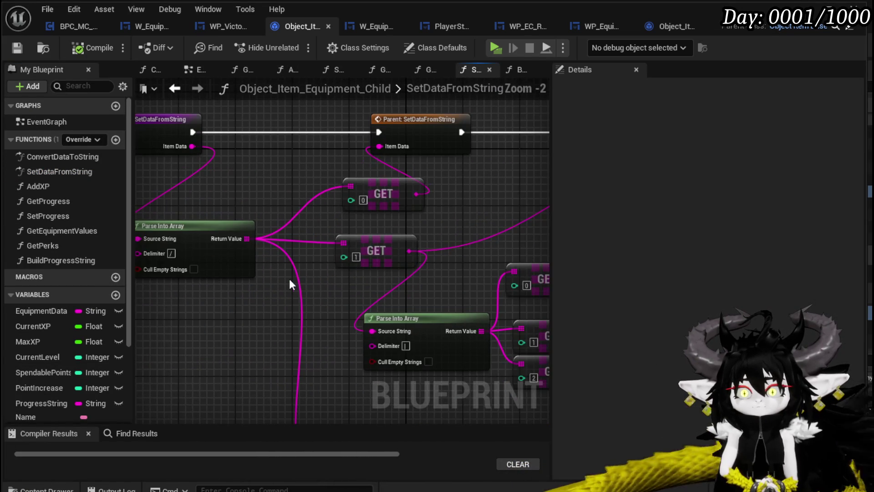
- Select the Parse Into Array and GET nodes, then go back to BPC_MC_Equipment
left_click_drag(167, 339, 256, 323)
left_click(263, 251)
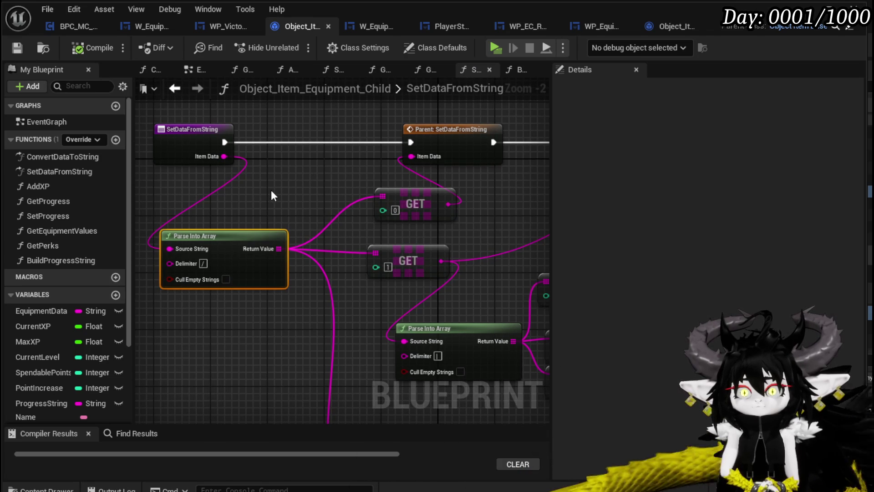
left_click_drag(295, 176, 237, 122)
left_click_drag(321, 175, 344, 146)
scroll(344, 150, "down", 2)
mouse_move(338, 298)
left_mouse_down()
mouse_move(246, 284)
mouse_move(346, 216)
mouse_move(423, 184)
mouse_move(397, 176)
mouse_move(240, 185)
mouse_move(340, 191)
mouse_move(197, 127)
mouse_move(420, 171)
mouse_move(432, 231)
mouse_move(349, 229)
mouse_move(366, 186)
mouse_move(415, 188)
left_mouse_up()
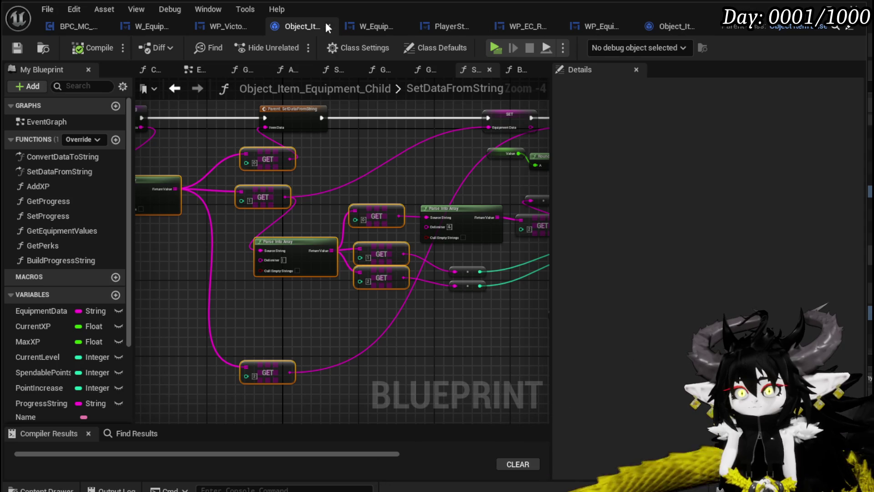
left_click(80, 26)
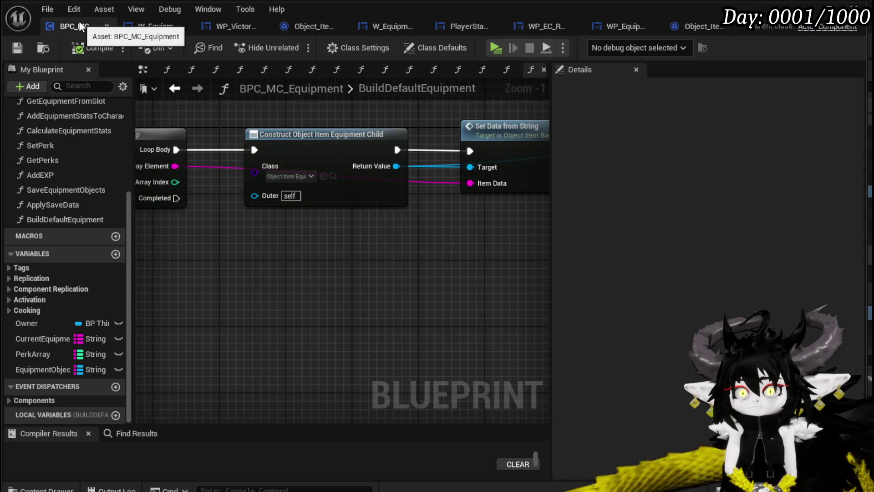
- Paste the Parse Into Array and GET nodes into BuildDefaultEquipment
scroll(293, 266, "down", 3)
key("ctrl+v")
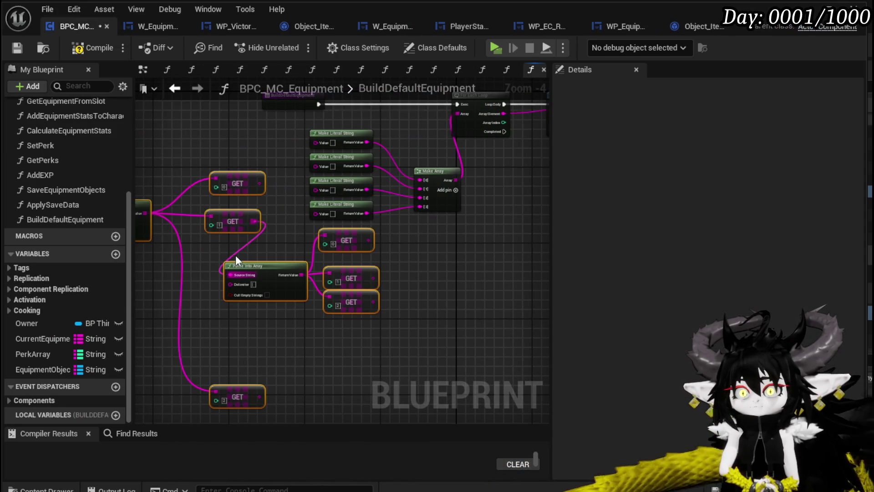
left_click(299, 243)
left_click_drag(299, 243, 355, 271)
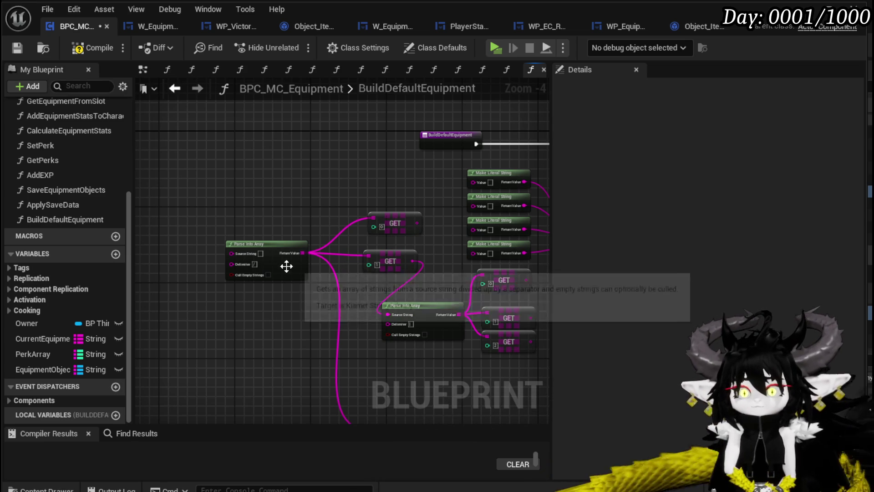
left_click_drag(355, 256, 262, 287)
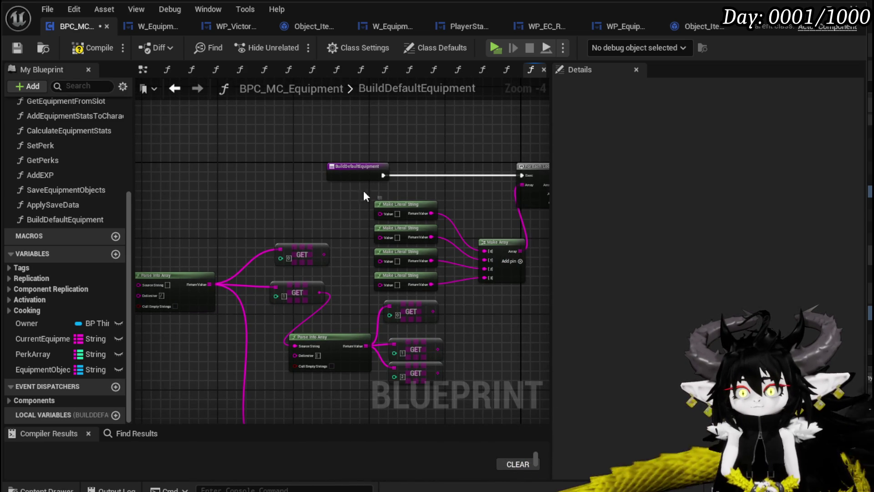
- Duplicate a Make Literal String twice and stack the copies above the parser
left_click(397, 213)
left_click_drag(324, 203, 393, 207)
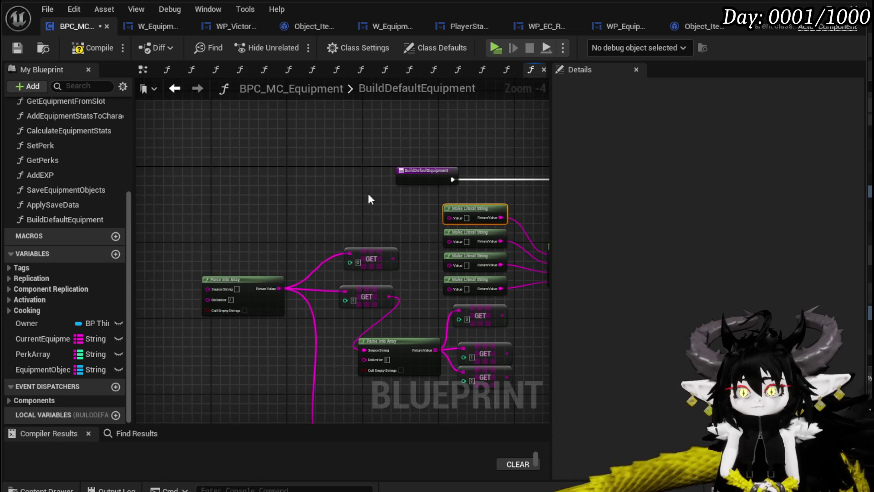
key("ctrl+c")
key("ctrl+v")
key("ctrl+v")
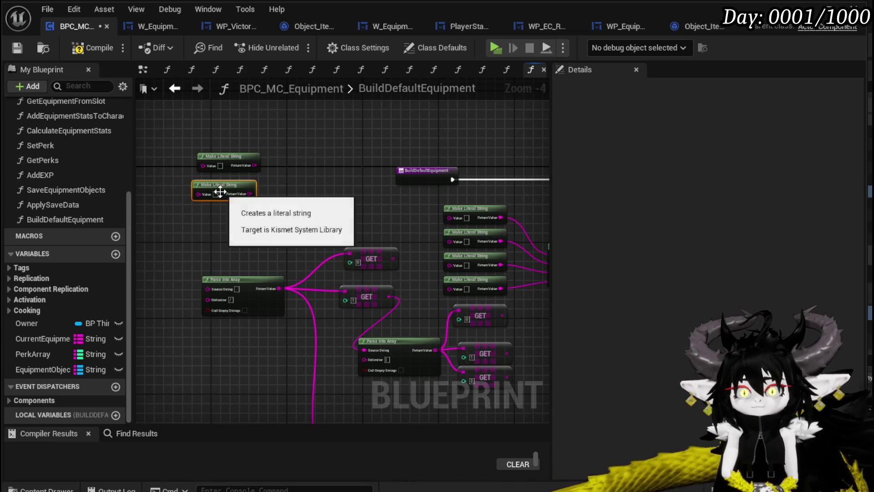
key("ctrl+v")
mouse_move(230, 157)
left_mouse_down()
mouse_move(226, 165)
mouse_move(240, 130)
mouse_move(205, 114)
mouse_move(168, 101)
mouse_move(78, 97)
mouse_move(333, 148)
mouse_move(291, 154)
mouse_move(95, 101)
mouse_move(68, 106)
mouse_move(272, 178)
mouse_move(279, 192)
left_mouse_up()
scroll(280, 187, "up", 2)
left_click(267, 167)
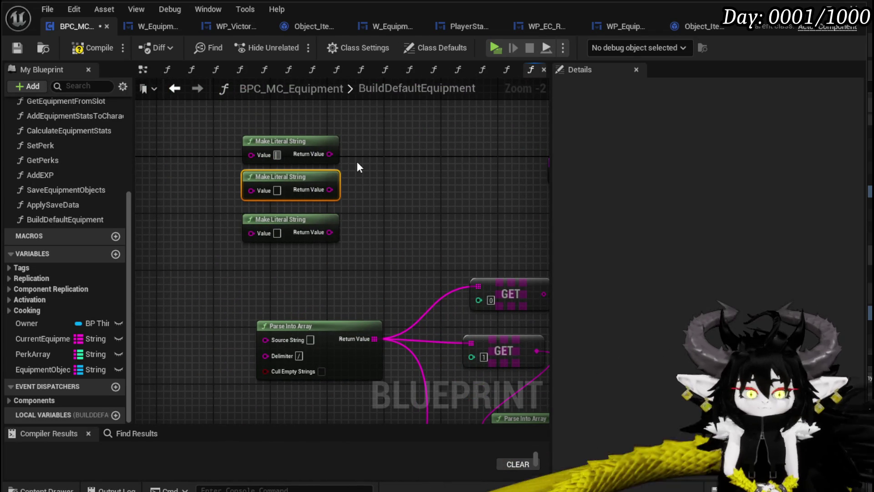
- Add an Append node fed by the top literal string, with inputs extended to E
type("/")
left_click(277, 190)
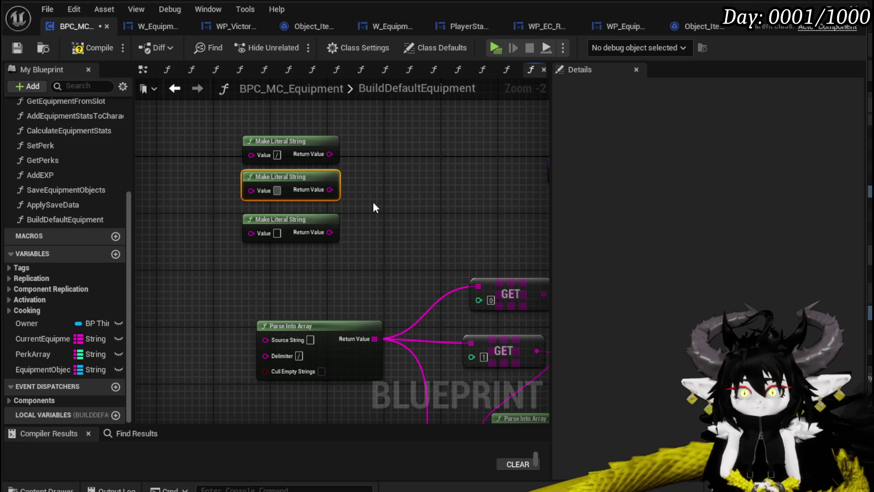
left_click_drag(330, 154, 453, 160)
type("app")
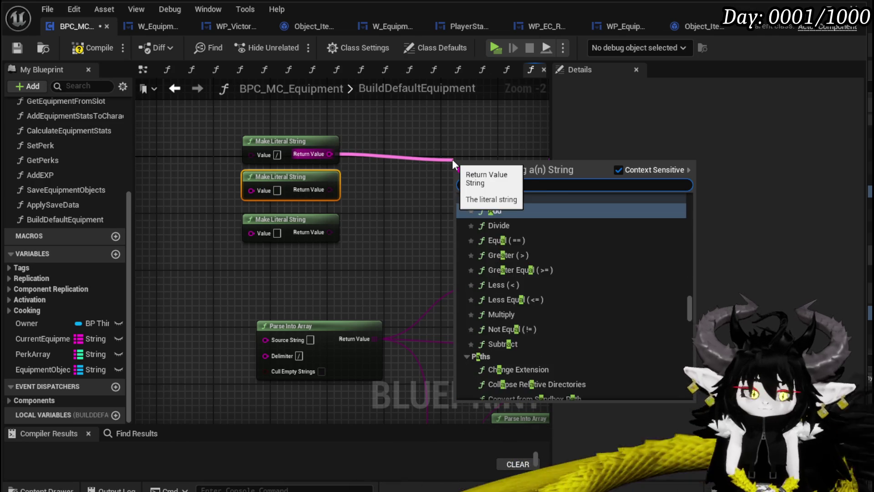
key("Return")
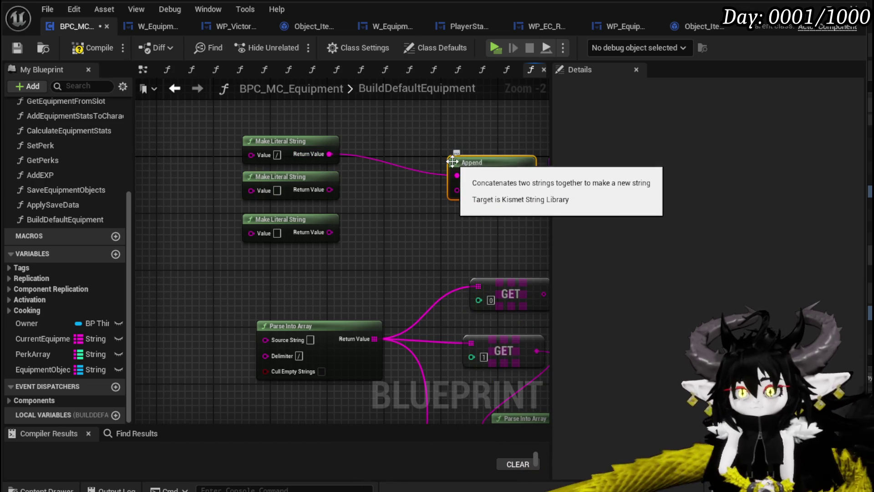
left_click_drag(477, 161, 442, 125)
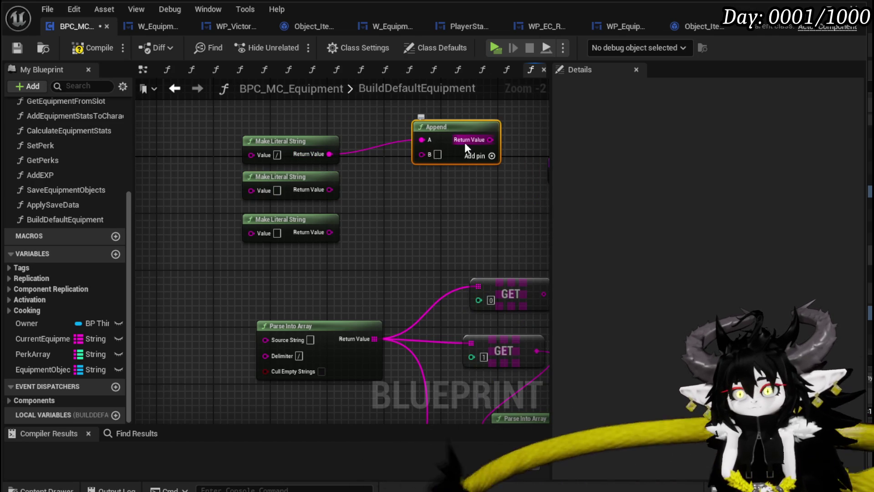
left_click(492, 155)
left_click(491, 156)
left_click(492, 156)
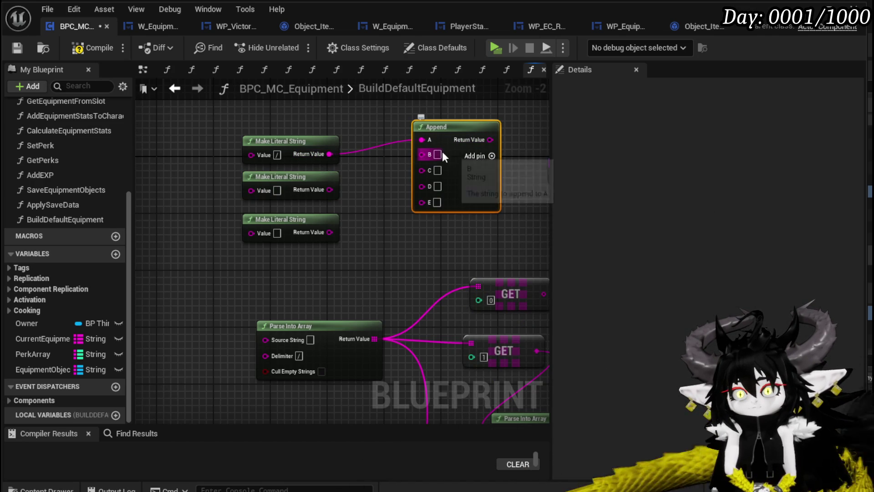
- Put / in Append's B and D, and wire the second and third literals into C and E
type("/")
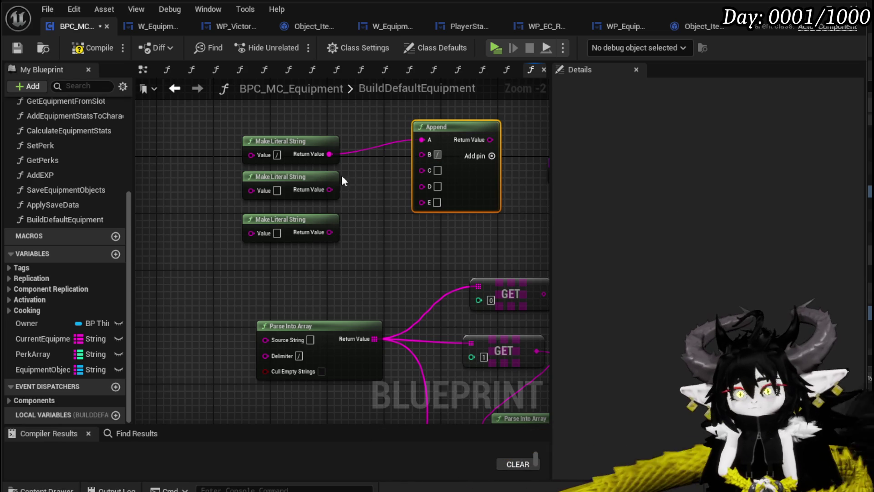
left_click_drag(325, 187, 422, 170)
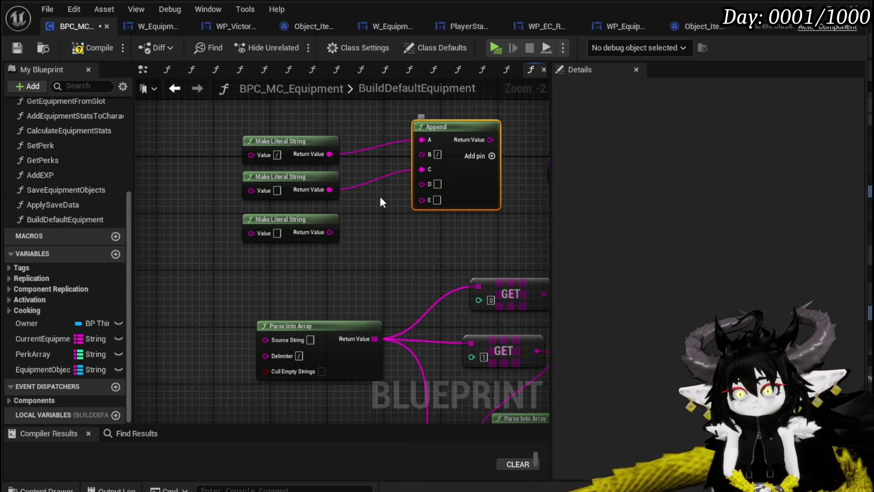
left_click(439, 183)
type("/")
left_click(360, 224)
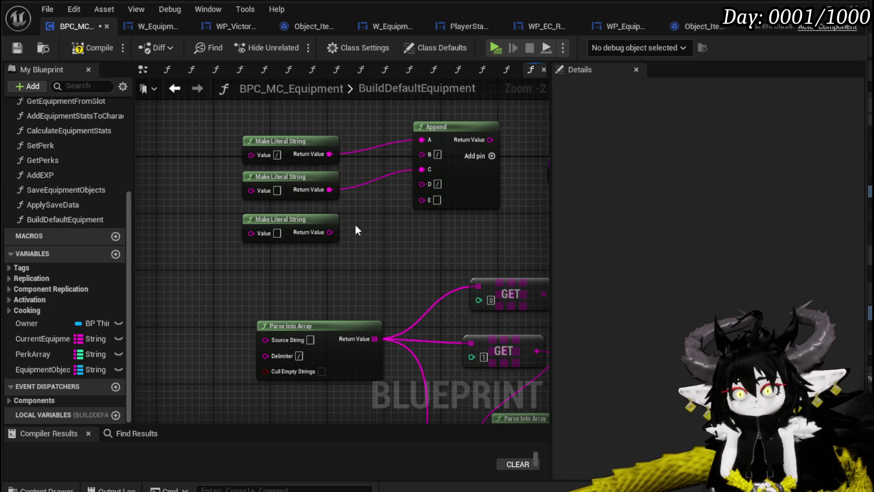
left_click_drag(330, 232, 423, 200)
left_click_drag(469, 181, 455, 201)
- Compile and save, then set the first literal string to Head_Iron
left_click(385, 151)
left_click(18, 47)
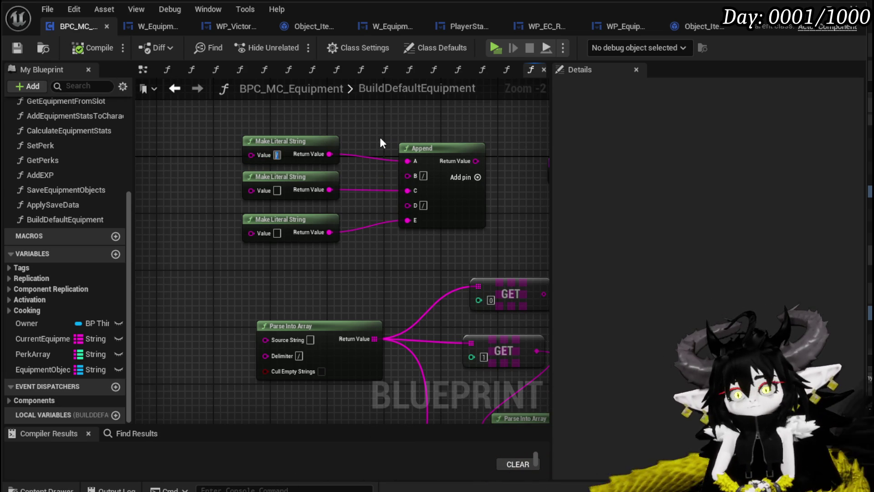
type("H")
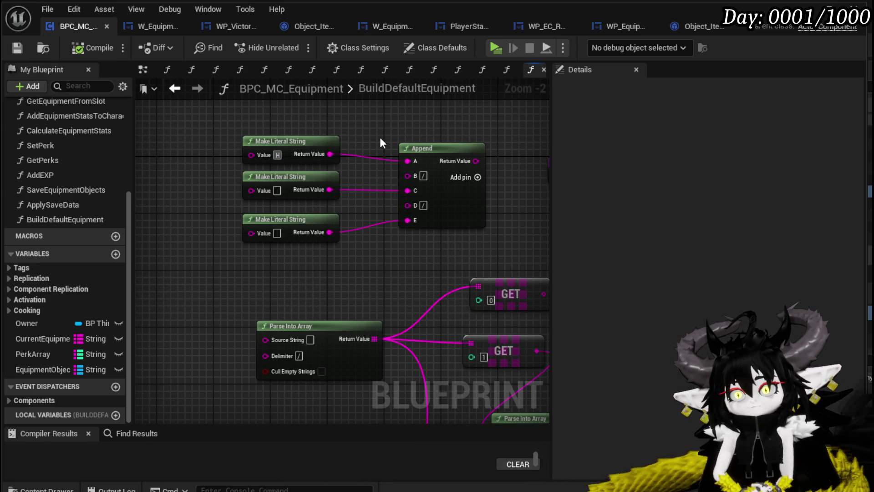
type("ead:")
key("BackSpace")
type("_Iron")
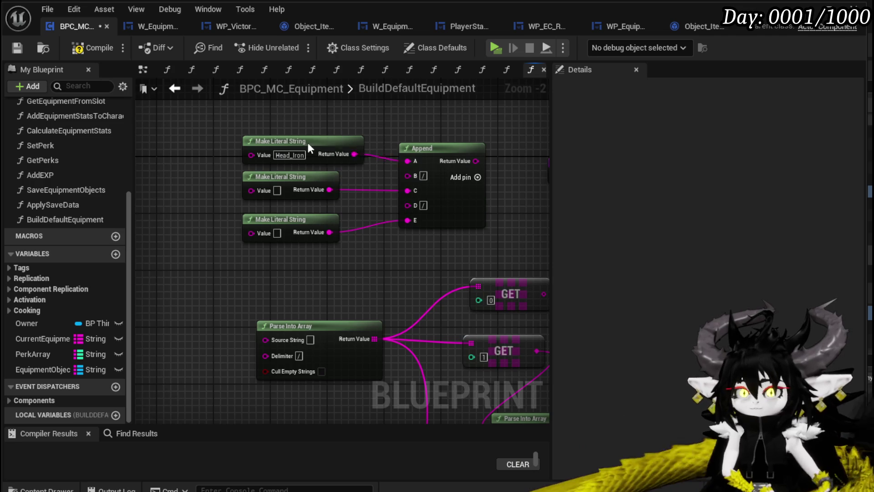
- Move the Head_Iron literal node clear of Append and compile
left_click_drag(314, 150, 363, 136)
left_click_drag(300, 127, 210, 121)
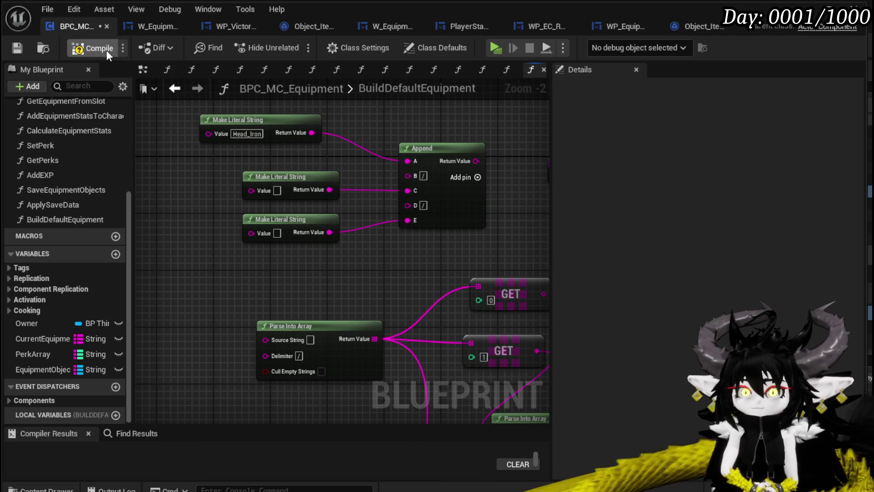
left_click(86, 48)
left_click_drag(440, 124, 432, 179)
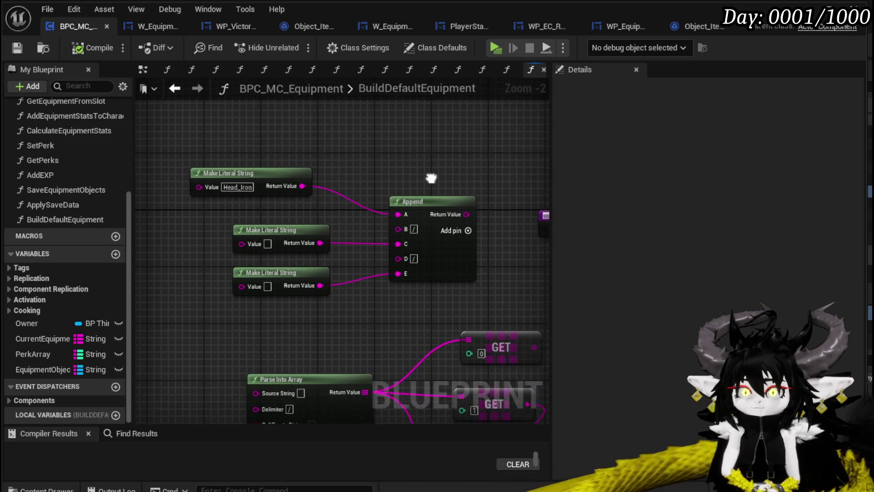
left_click_drag(266, 179, 311, 170)
left_click_drag(311, 227, 305, 182)
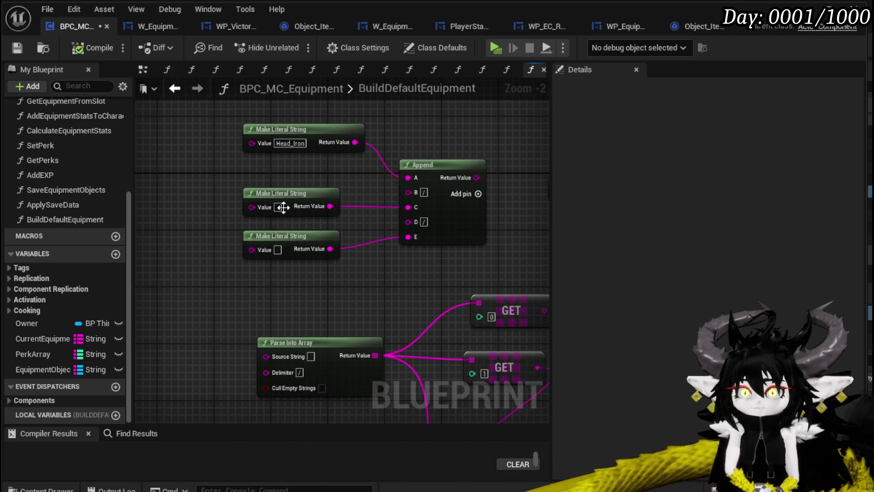
- Enter 0|0|0 as the middle literal string's value, then save and compile
left_click(278, 207)
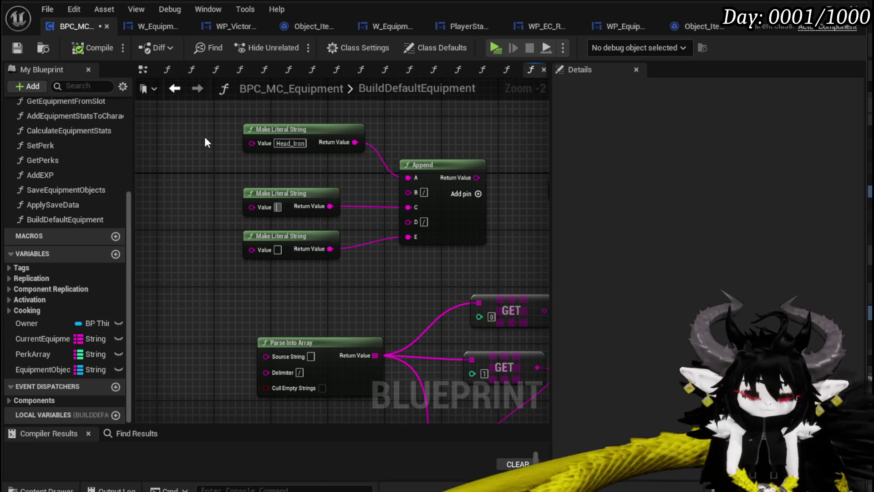
type("0")
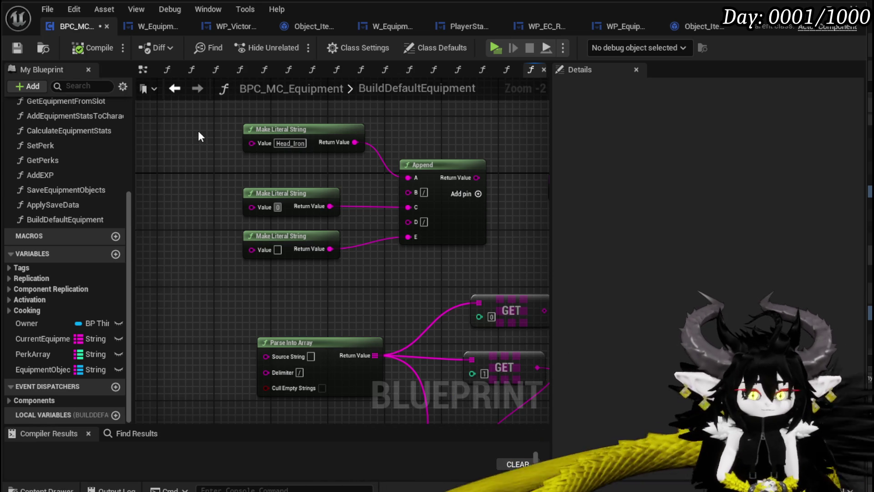
type("|0|0")
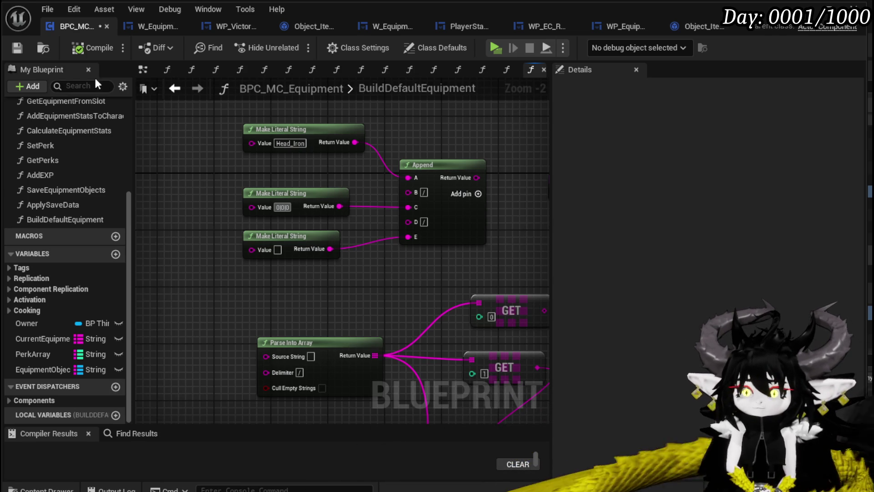
left_click(18, 48)
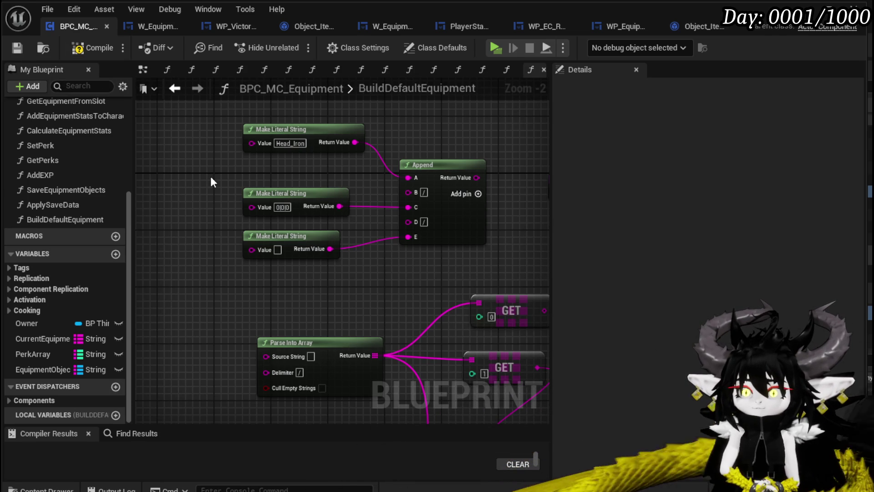
left_click(67, 49)
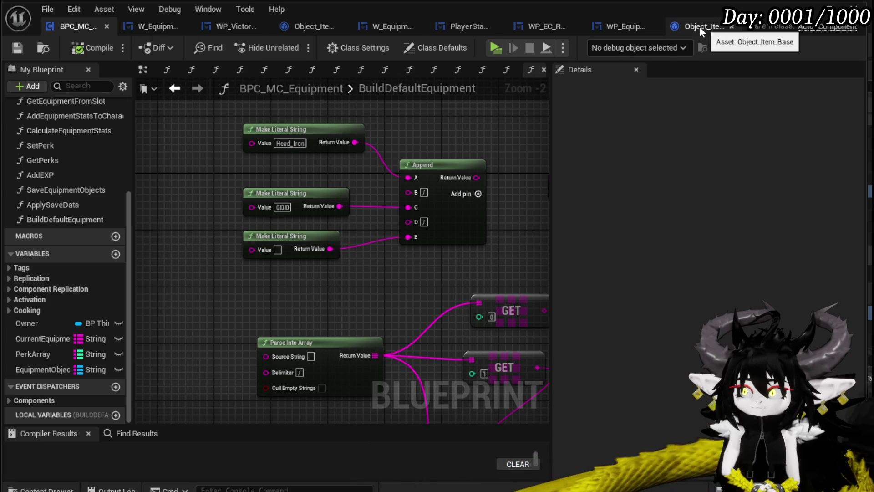
left_click(305, 29)
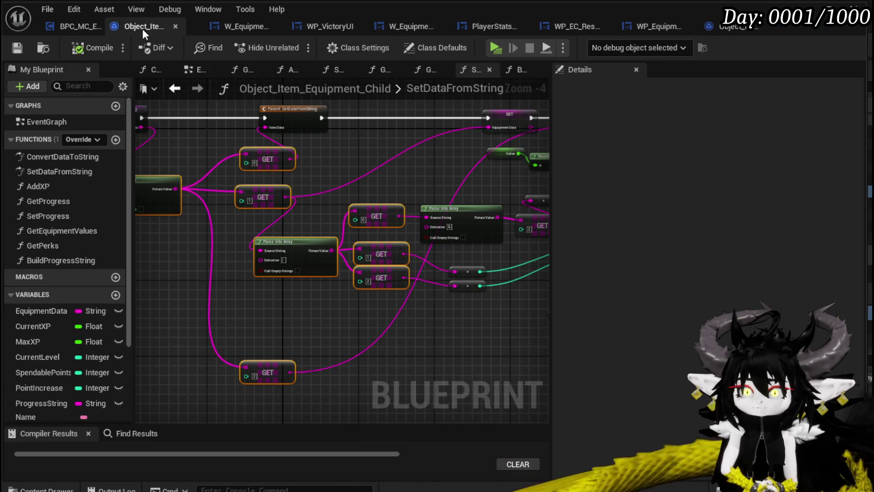
mouse_move(365, 166)
left_mouse_down()
mouse_move(439, 182)
mouse_move(419, 167)
mouse_move(227, 147)
mouse_move(359, 136)
mouse_move(462, 156)
mouse_move(436, 154)
left_mouse_up()
mouse_move(302, 289)
left_mouse_down()
mouse_move(400, 205)
mouse_move(293, 229)
mouse_move(297, 196)
mouse_move(255, 230)
mouse_move(48, 211)
mouse_move(150, 189)
mouse_move(236, 186)
left_mouse_up()
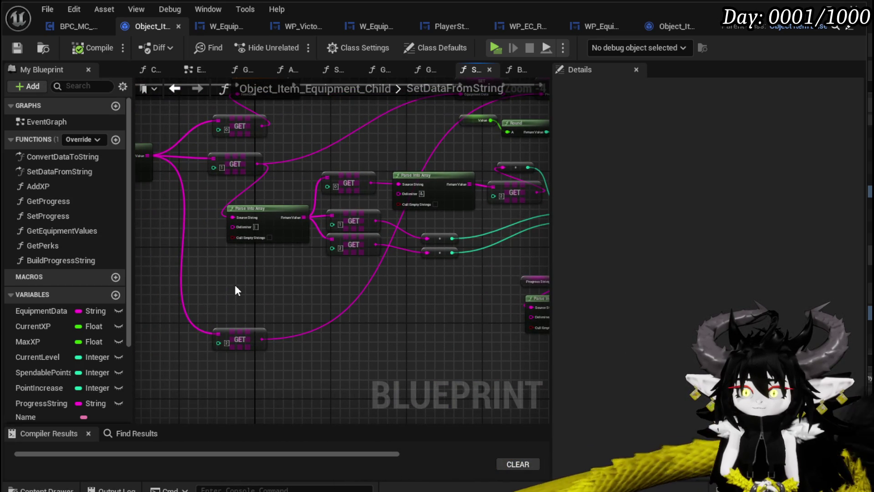
left_click_drag(235, 285, 137, 282)
mouse_move(308, 296)
left_mouse_down()
mouse_move(250, 279)
mouse_move(123, 263)
mouse_move(113, 305)
left_mouse_up()
left_click_drag(386, 277, 518, 253)
left_click_drag(258, 275, 485, 257)
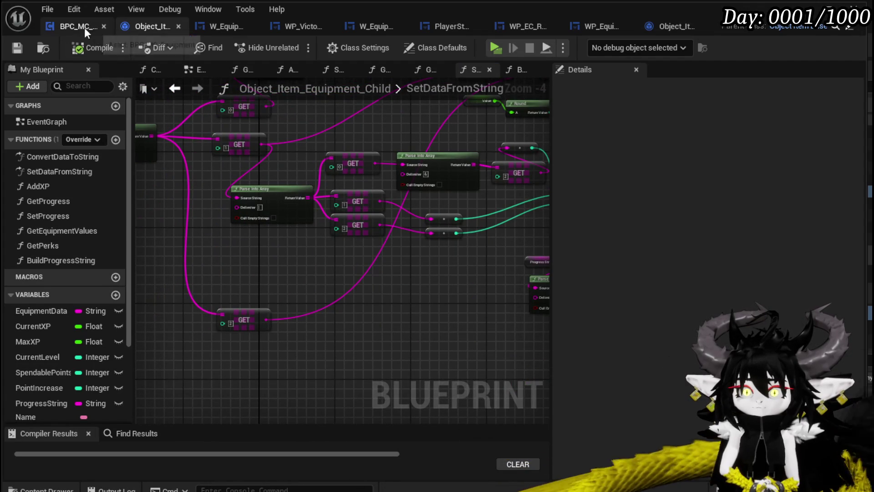
left_click(83, 27)
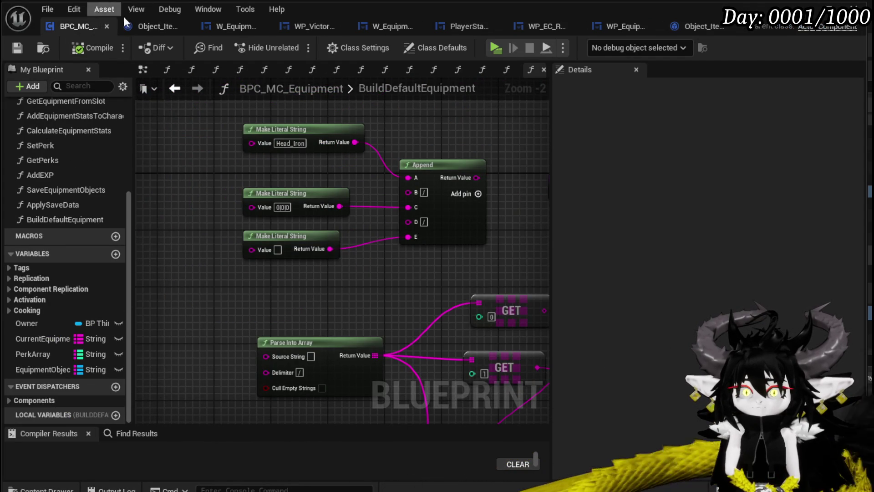
left_click(140, 23)
mouse_move(510, 310)
left_mouse_down()
mouse_move(258, 318)
mouse_move(233, 304)
mouse_move(349, 322)
left_mouse_up()
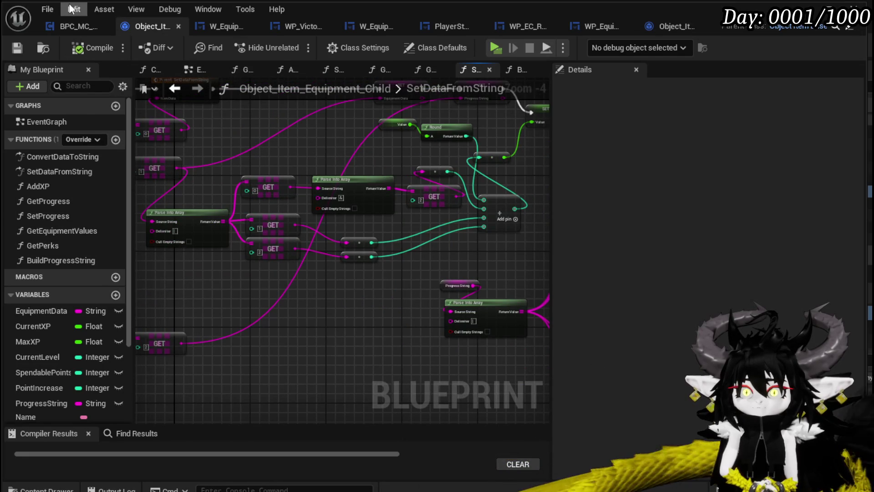
left_click(86, 27)
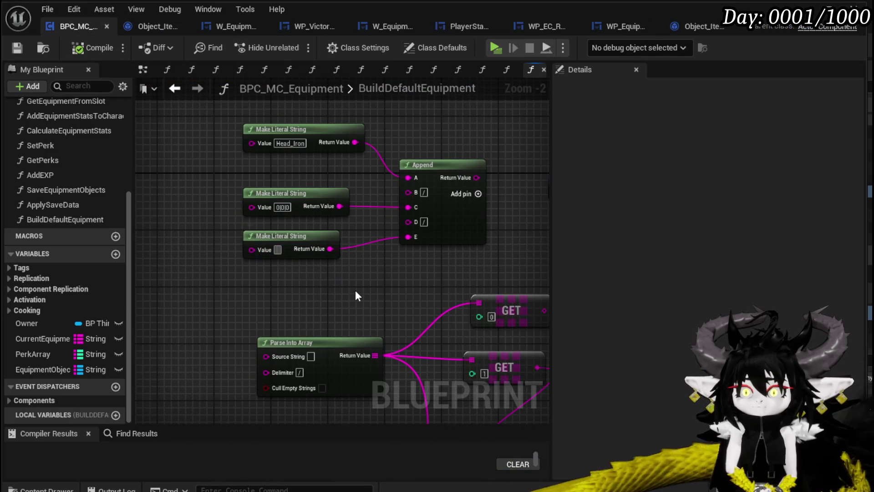
type("0")
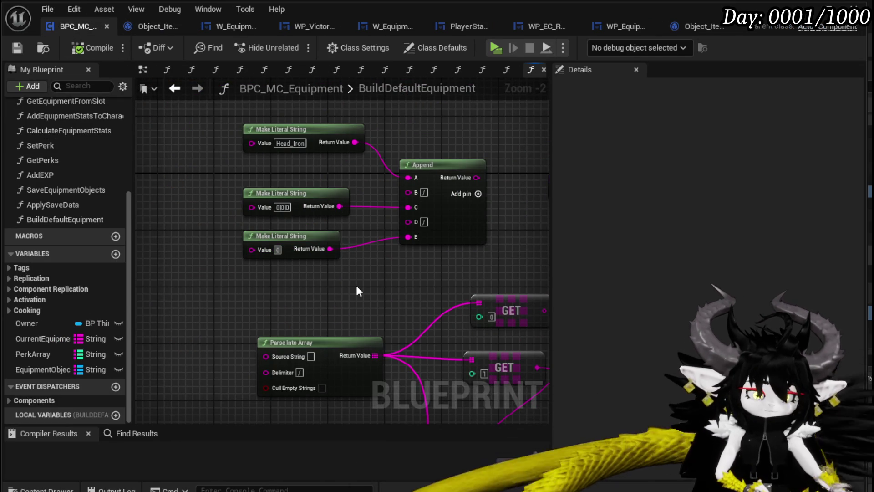
type("/100/")
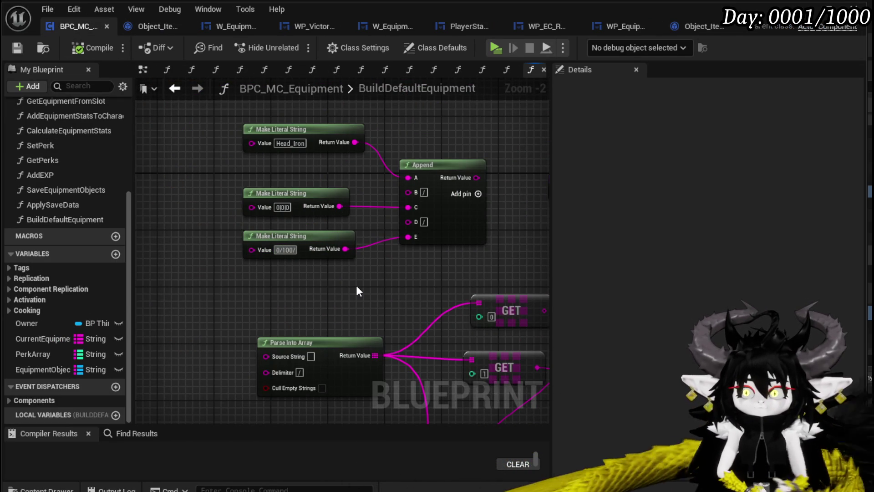
- Change the third literal string's value to 0|100|1|0|5, then compile and save
key("BackSpace")
key("BackSpace")
key("BackSpace")
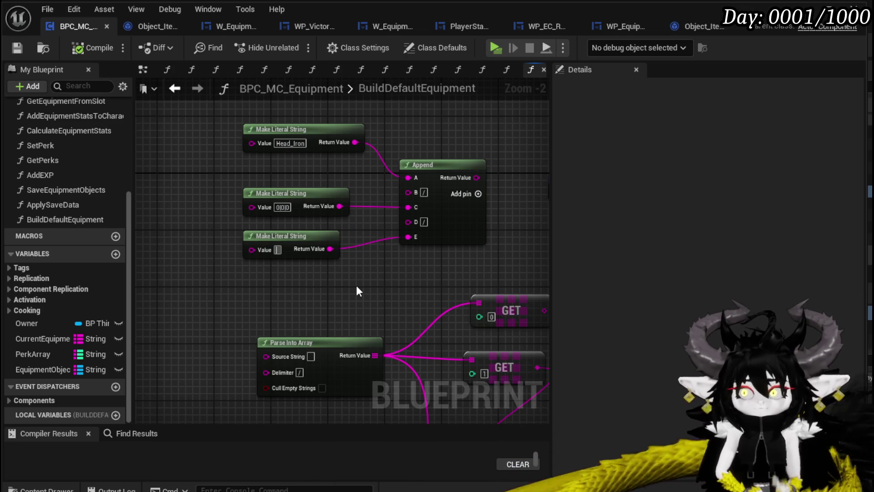
type("0|")
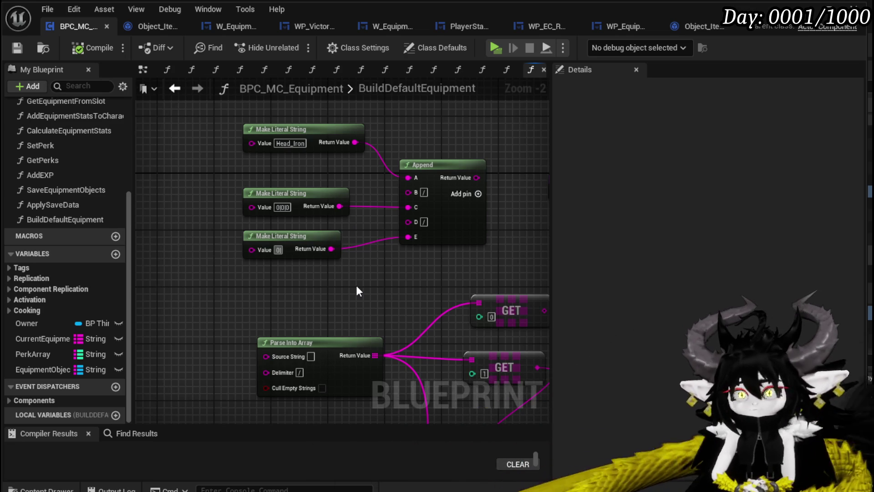
type("/100/1")
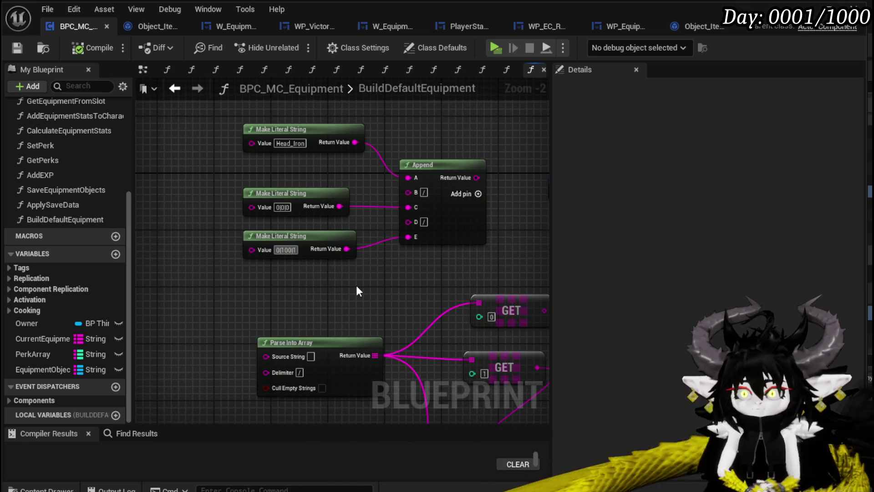
type("1")
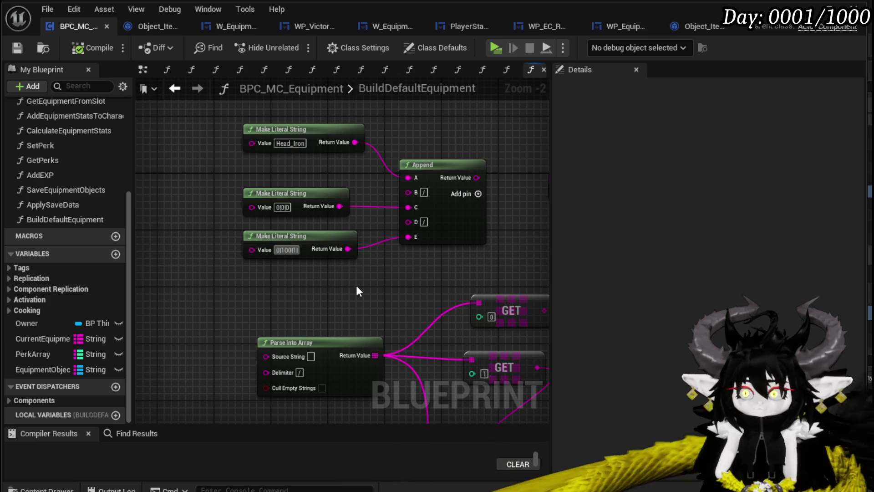
type("0")
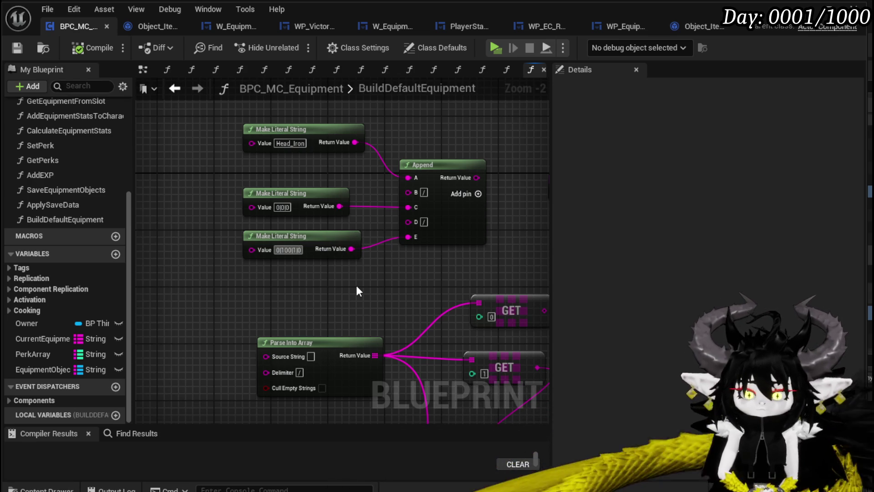
type("/")
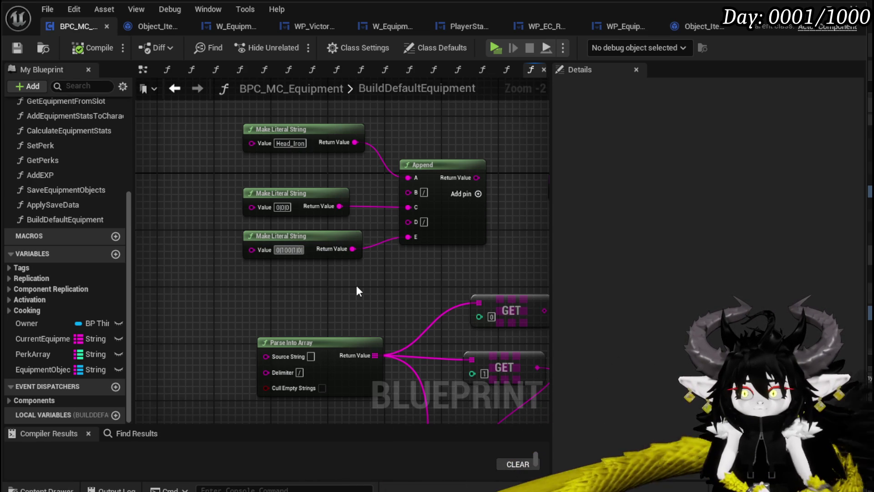
type("10")
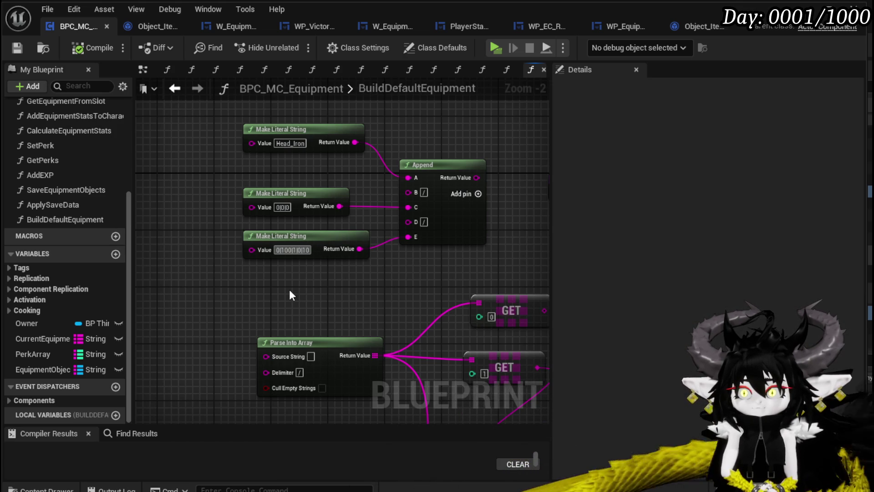
double_click(306, 249)
type("5")
left_click(315, 294)
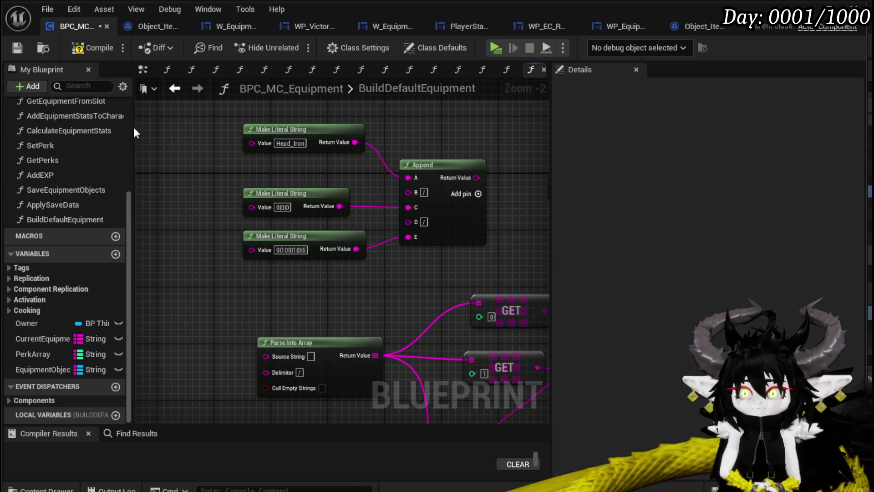
left_click(91, 53)
left_click(17, 46)
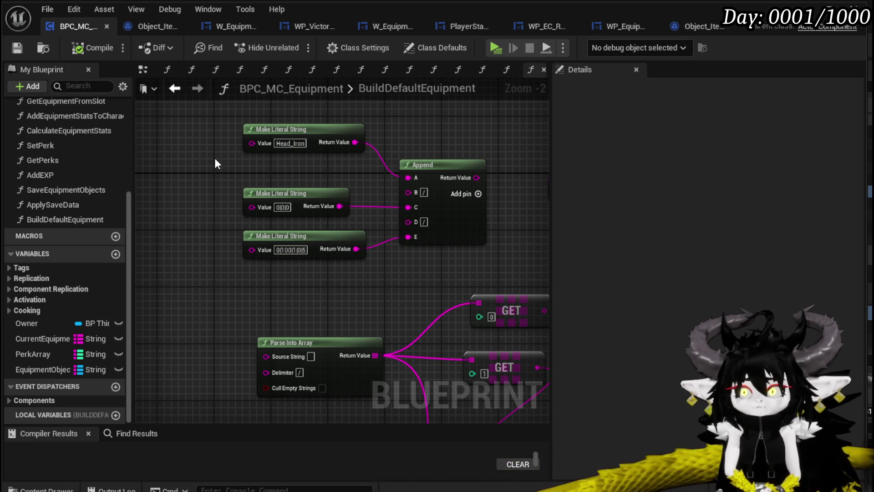
- Connect Append's result to Make Array's first entry and save
scroll(233, 156, "down", 2)
left_click_drag(505, 200, 304, 189)
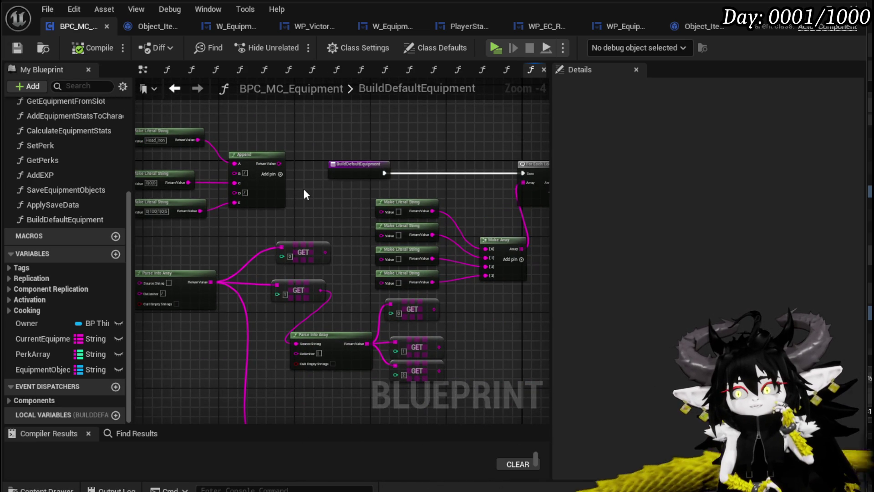
mouse_move(280, 163)
left_mouse_down()
mouse_move(368, 210)
mouse_move(496, 236)
mouse_move(486, 248)
left_mouse_up()
left_click(390, 212)
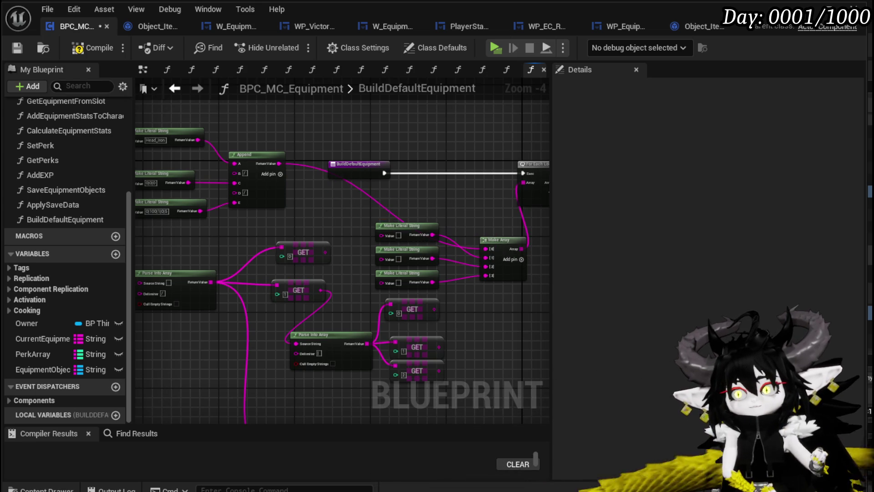
left_click_drag(326, 210, 435, 242)
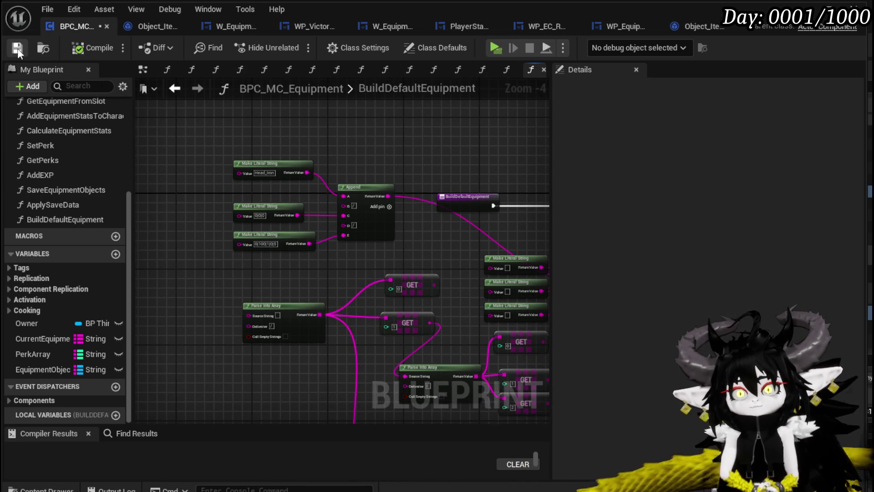
left_click(17, 48)
- Delete the leftover Parse Into Array and GET nodes and move the Append group nearer Make Array
left_click_drag(457, 172, 360, 161)
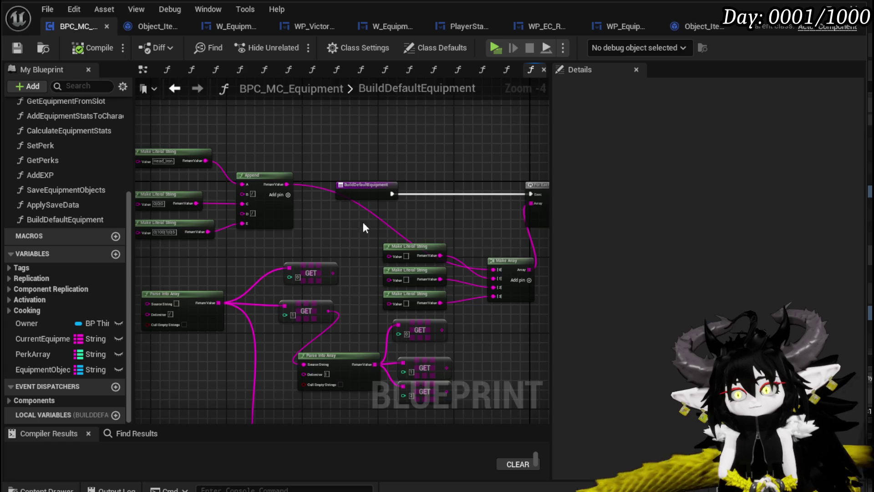
scroll(371, 215, "down", 1)
left_click_drag(371, 215, 404, 149)
key("Delete")
left_click_drag(401, 271, 450, 229)
left_click_drag(367, 258, 385, 317)
mouse_move(207, 259)
left_mouse_down()
mouse_move(361, 152)
mouse_move(392, 221)
mouse_move(390, 203)
left_mouse_up()
mouse_move(423, 299)
left_mouse_down()
mouse_move(470, 222)
mouse_move(393, 299)
left_mouse_up()
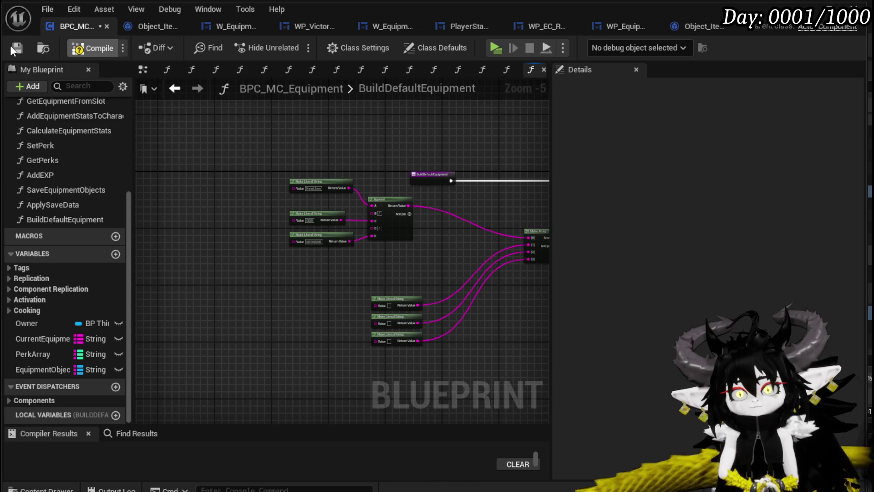
- Switch to Object_Item_Equipment_Child's SetDataFromString graph, showing the SET, Round and Parse Into Array nodes
left_click_drag(485, 206, 266, 246)
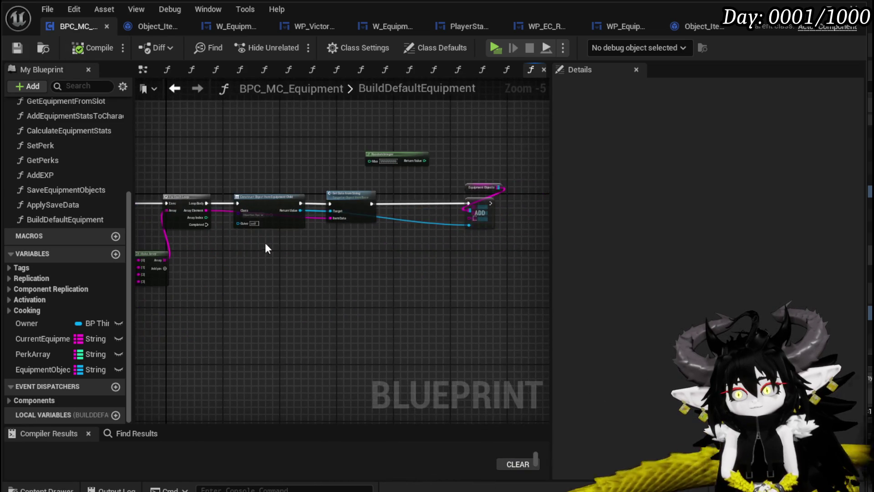
scroll(346, 236, "up", 3)
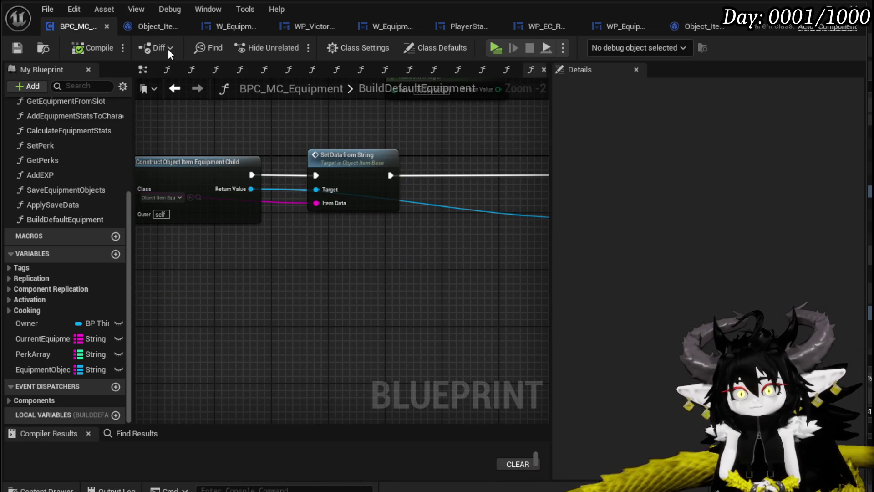
left_click(154, 27)
mouse_move(334, 178)
left_mouse_down()
mouse_move(420, 263)
mouse_move(455, 234)
mouse_move(378, 226)
mouse_move(465, 230)
left_mouse_up()
left_click_drag(355, 202, 237, 209)
- Promote the Item Data input to a variable named Item DataString
mouse_move(448, 151)
left_mouse_down()
mouse_move(210, 160)
mouse_move(257, 166)
mouse_move(351, 205)
left_mouse_up()
left_click_drag(219, 230, 464, 208)
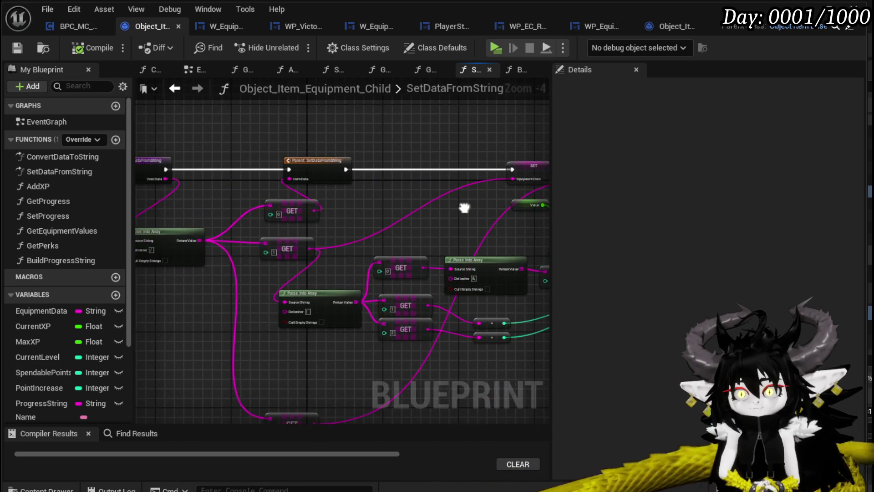
left_click_drag(292, 196, 350, 199)
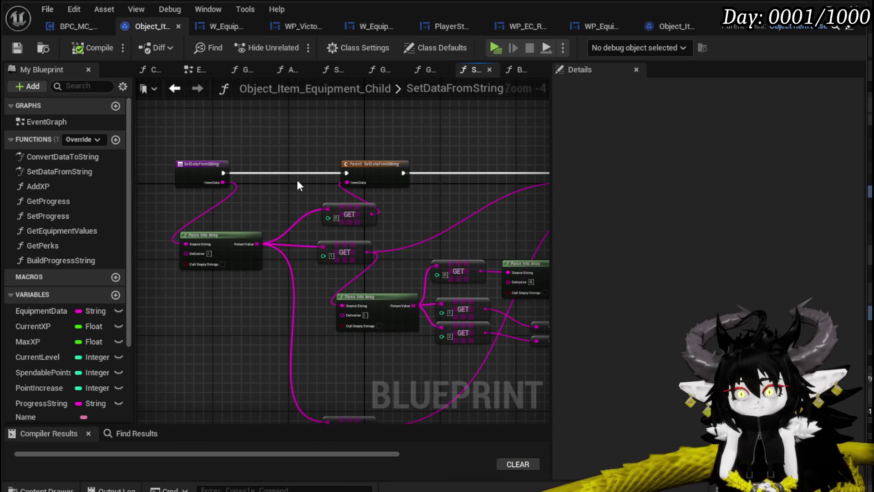
scroll(90, 323, "down", 3)
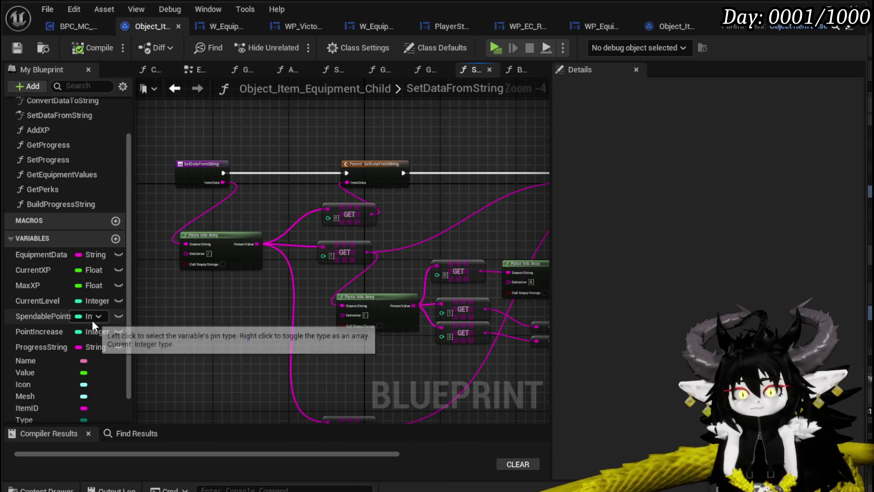
right_click(221, 182)
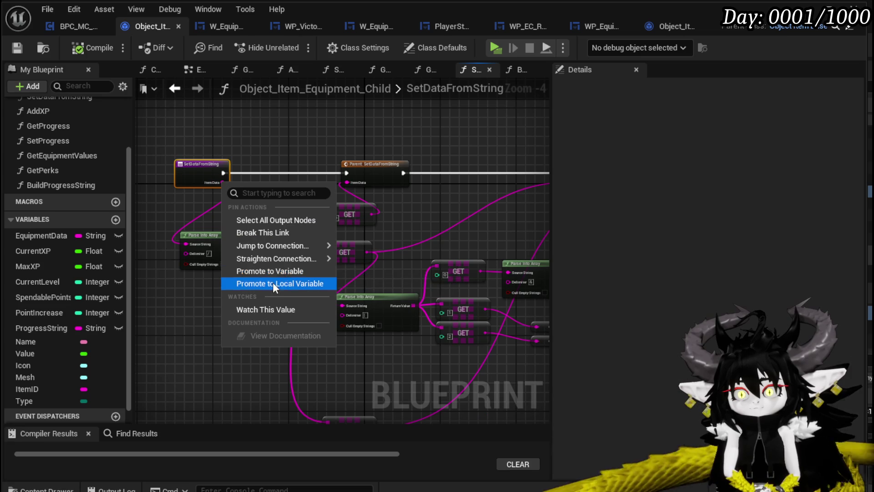
left_click(272, 270)
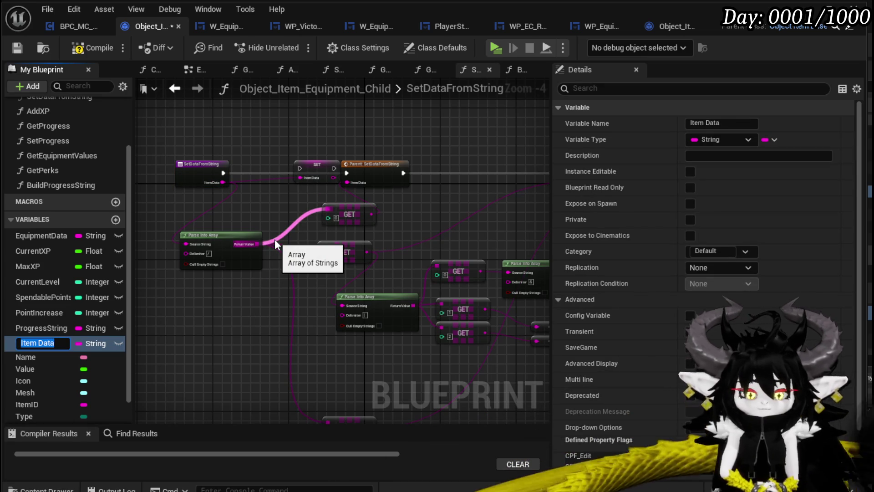
key("End")
type("Str")
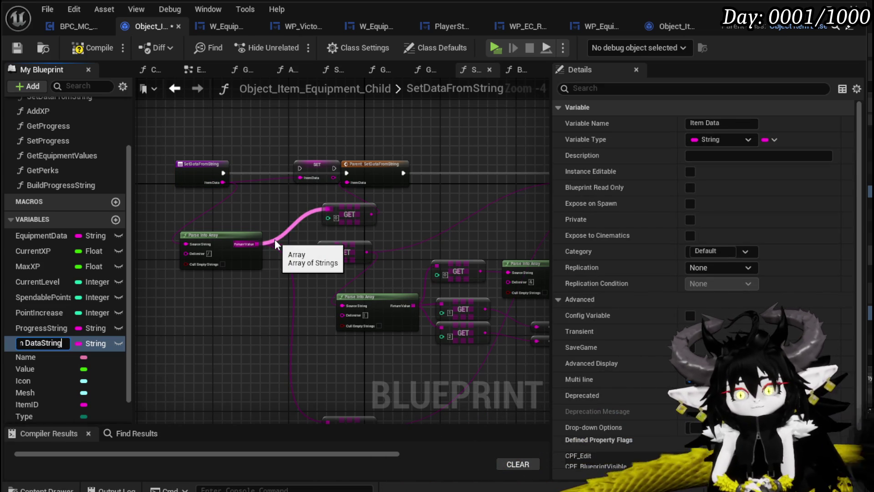
key("Return")
- Run the Item DataString SET between the function entry and the parent call, then compile
scroll(266, 190, "up", 2)
left_click(282, 164)
left_click_drag(199, 169, 252, 167)
left_click_drag(322, 167, 385, 166)
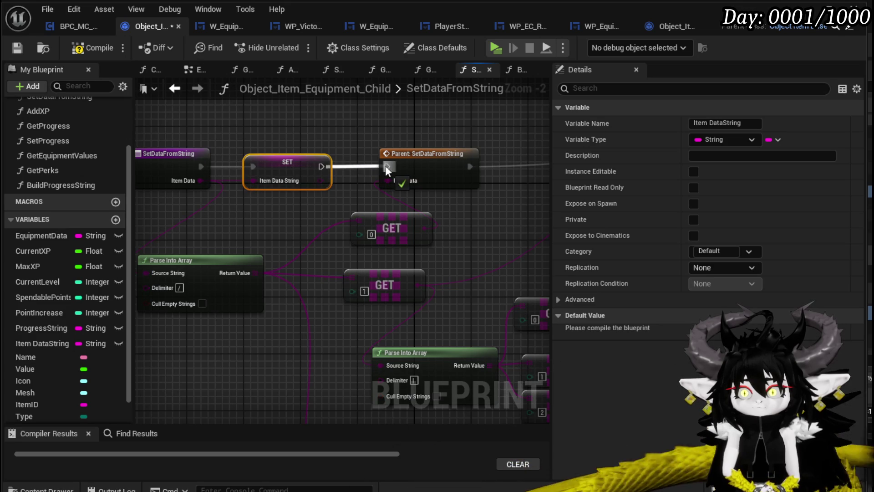
left_click(285, 133)
left_click(84, 46)
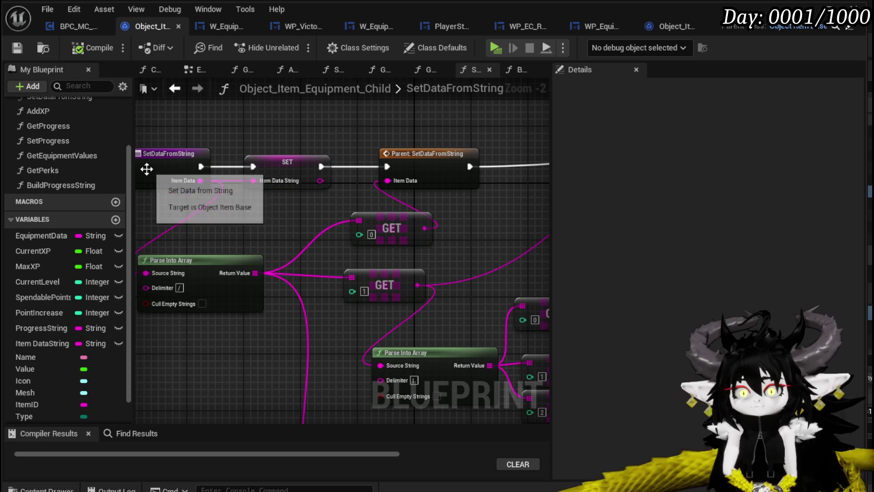
- Switch to the BPC_MC_Equipment blueprint and open its EventGraph
left_click(69, 33)
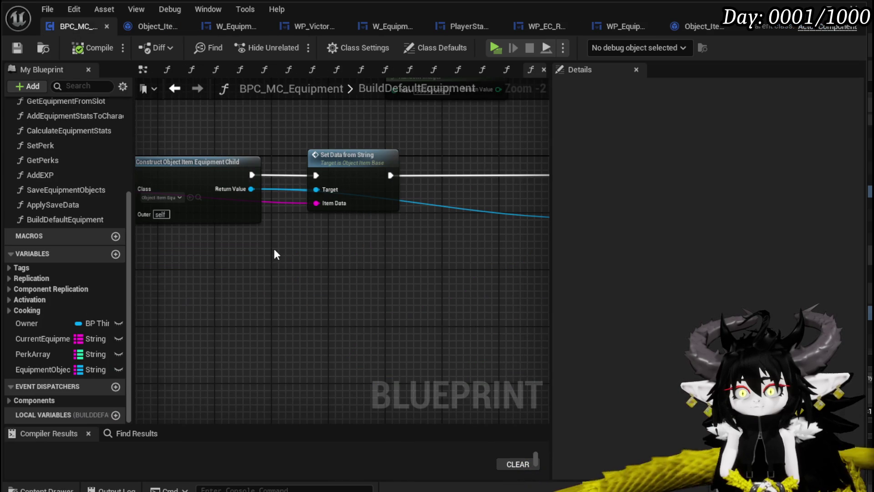
scroll(68, 205, "up", 5)
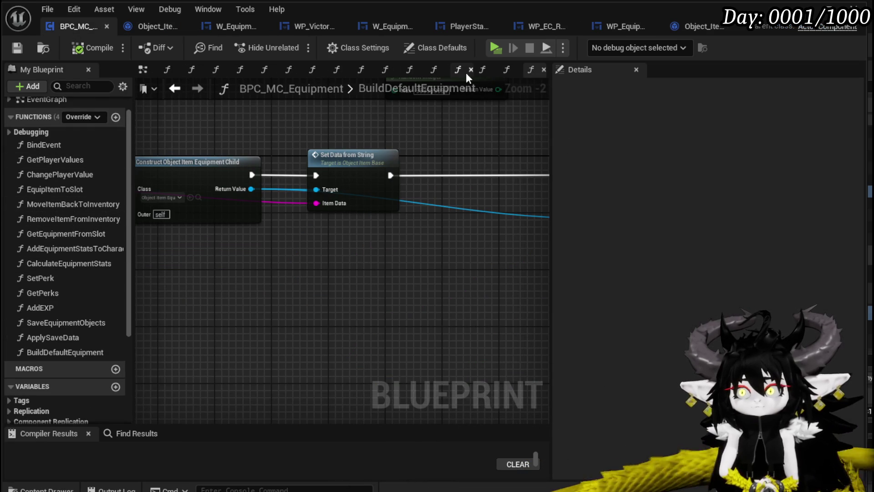
left_click(147, 72)
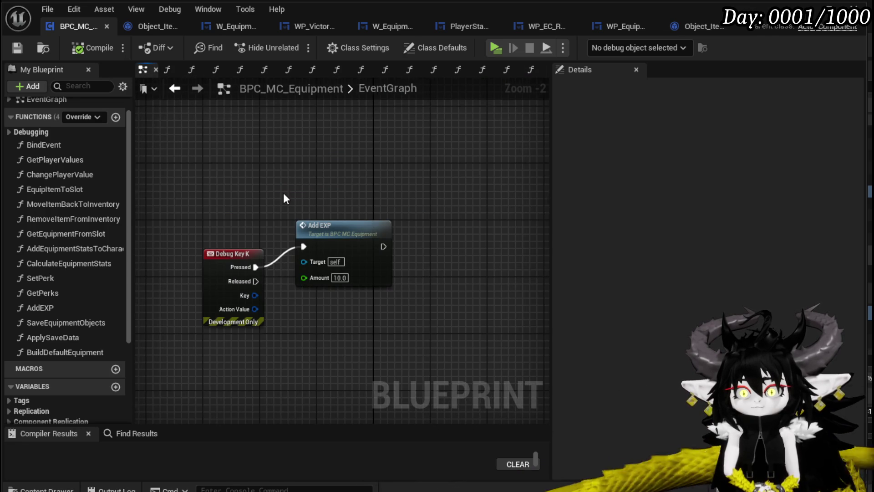
- Delete the Add EXP node from the Debug Key K event
left_click_drag(284, 198, 327, 171)
left_click(395, 226)
left_click_drag(395, 225, 292, 165)
key("Delete")
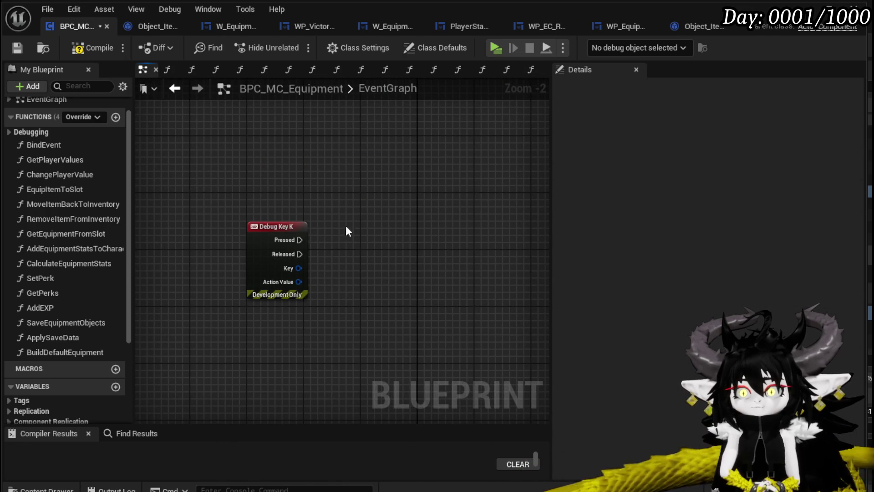
left_click_drag(300, 240, 376, 248)
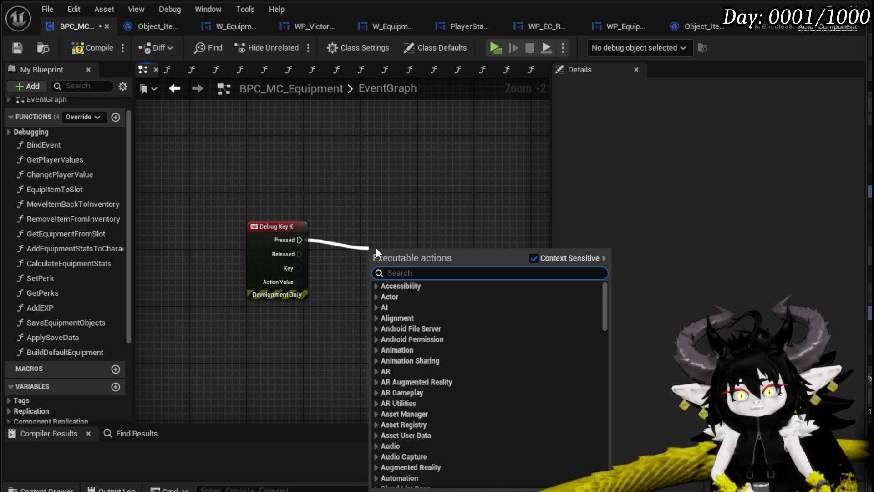
left_click(301, 217)
scroll(110, 329, "down", 5)
- Look up the first Equipment Objects key with Keys, Get 0 and Find
left_click_drag(61, 387, 246, 147)
mouse_move(301, 151)
left_mouse_down()
mouse_move(300, 164)
mouse_move(357, 205)
left_mouse_up()
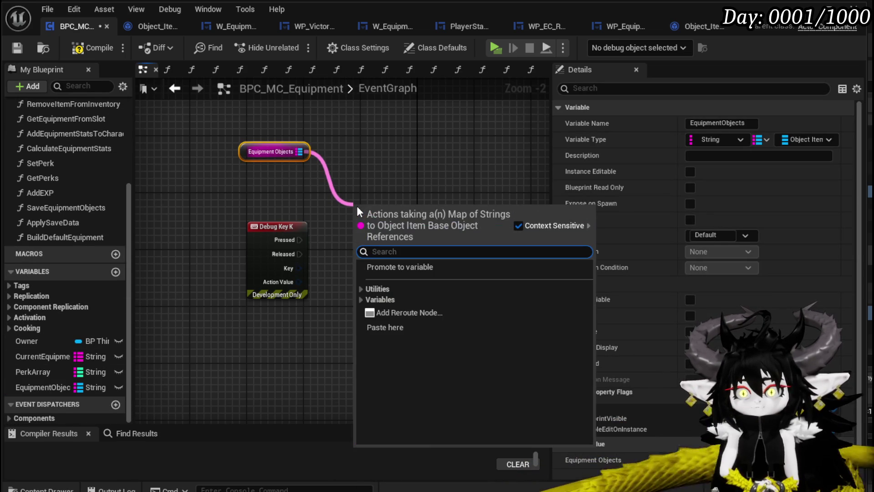
type("key")
key("Return")
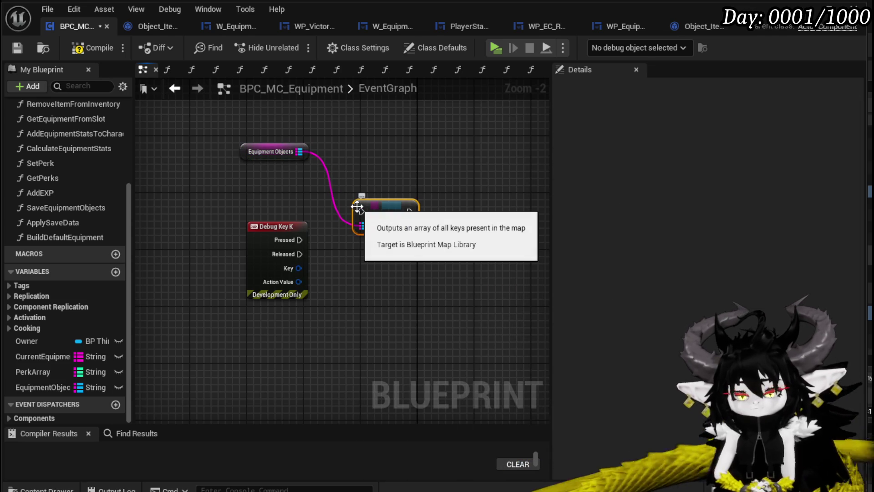
left_click_drag(408, 229, 442, 226)
type("get")
left_click(499, 312)
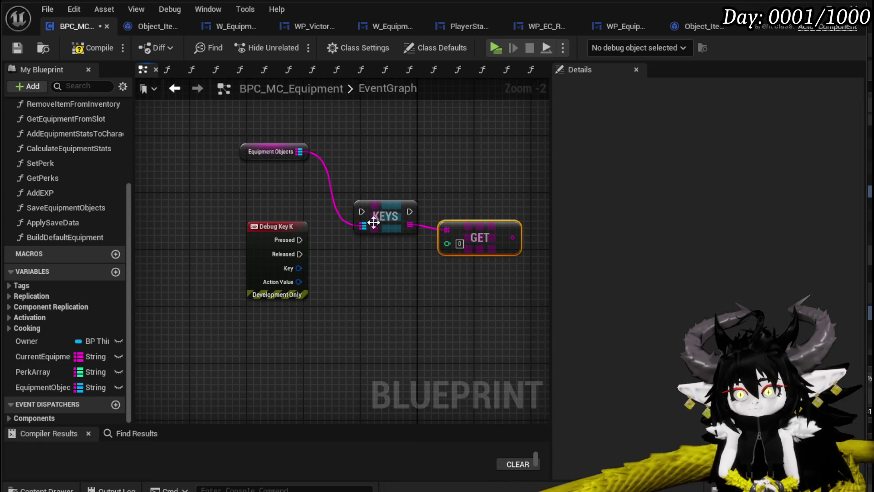
left_click_drag(321, 153, 389, 146)
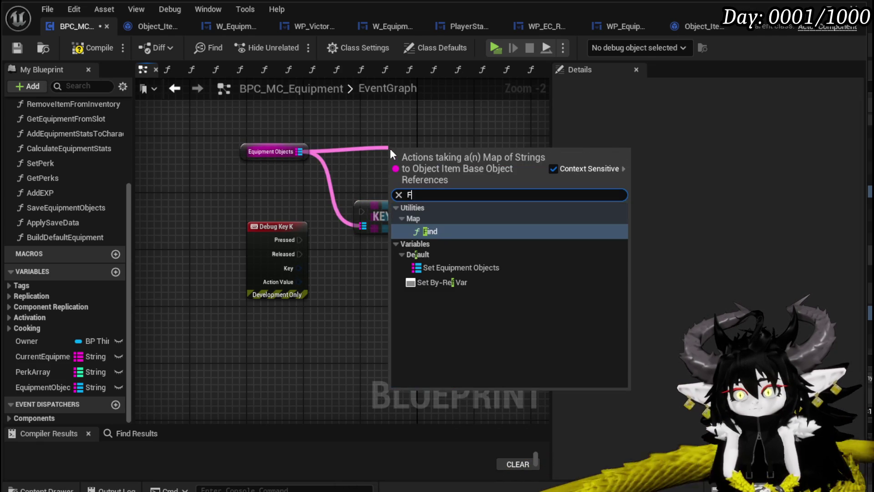
type("find")
key("Return")
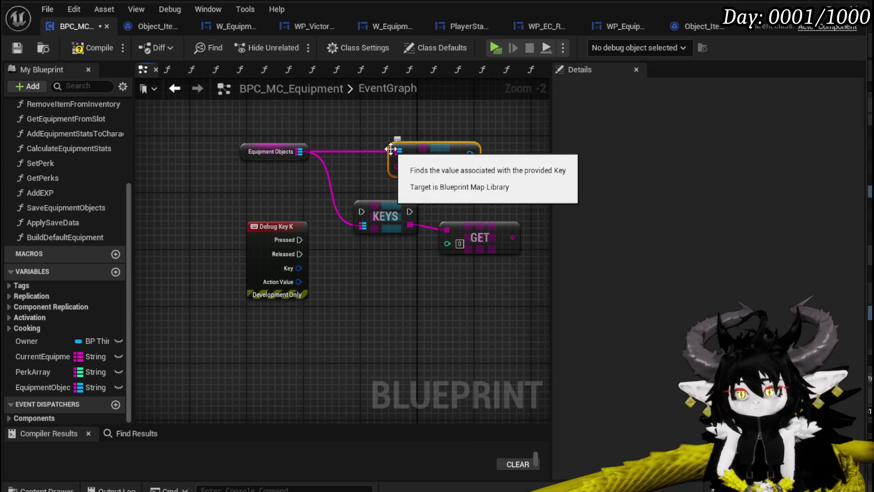
left_click_drag(512, 238, 397, 167)
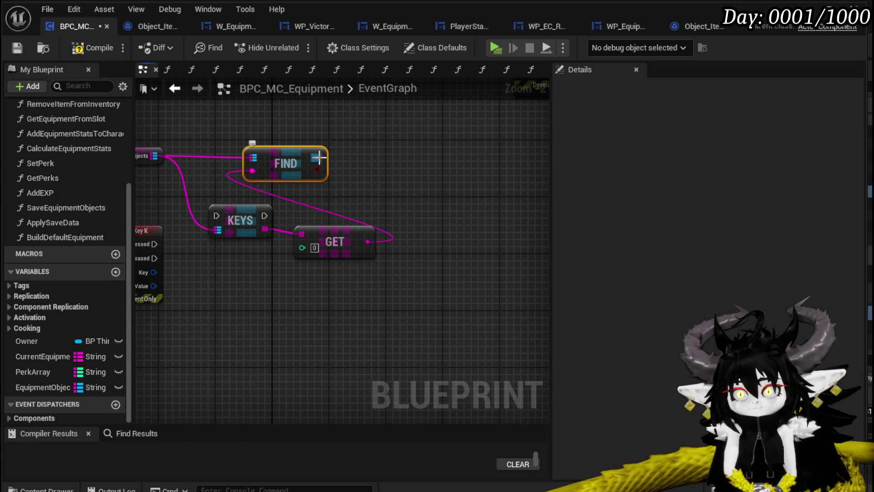
- Cast the found value to Object_Item_Equipment_Child and get its Item Data String
left_click_drag(319, 158, 386, 168)
type("itemData")
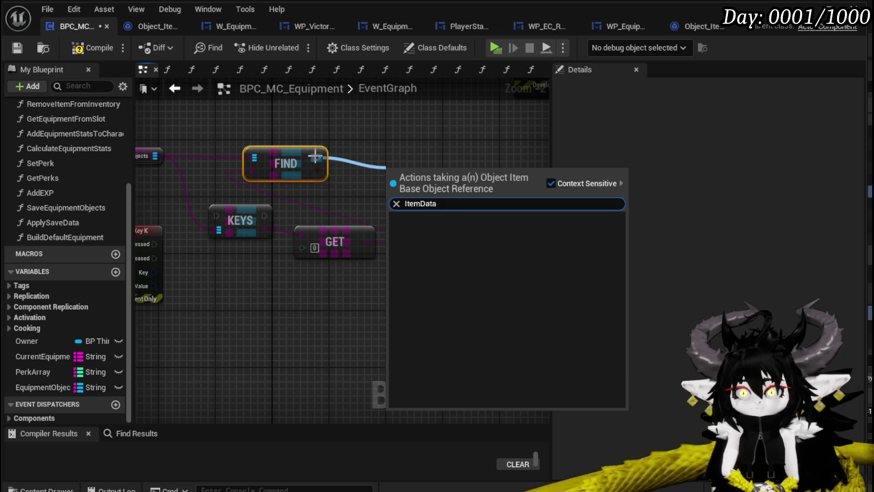
left_click_drag(314, 157, 383, 167)
type("cast to")
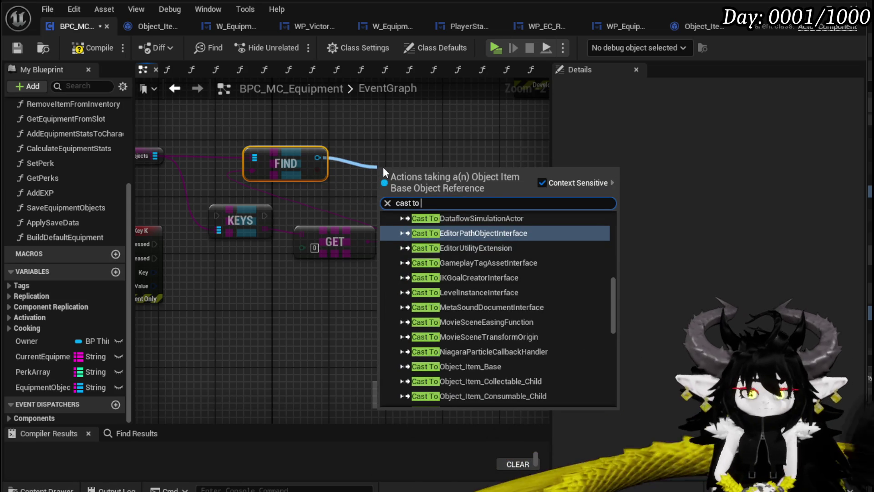
type(" equo")
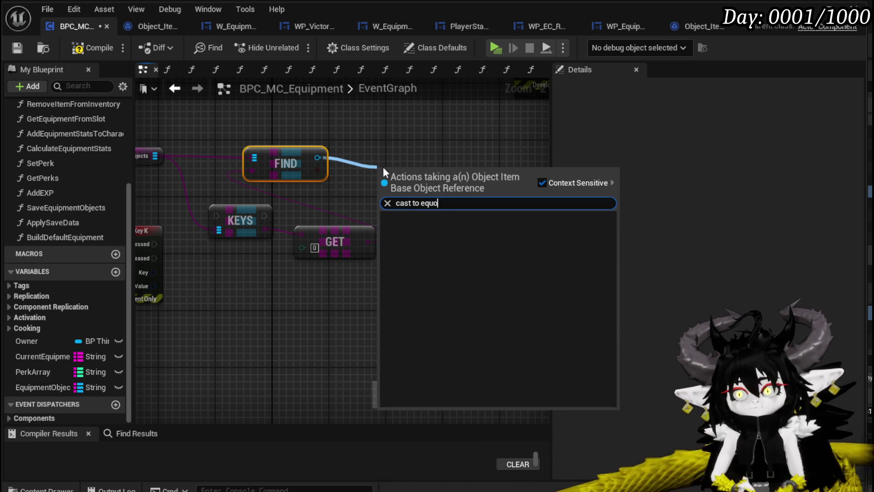
key("BackSpace")
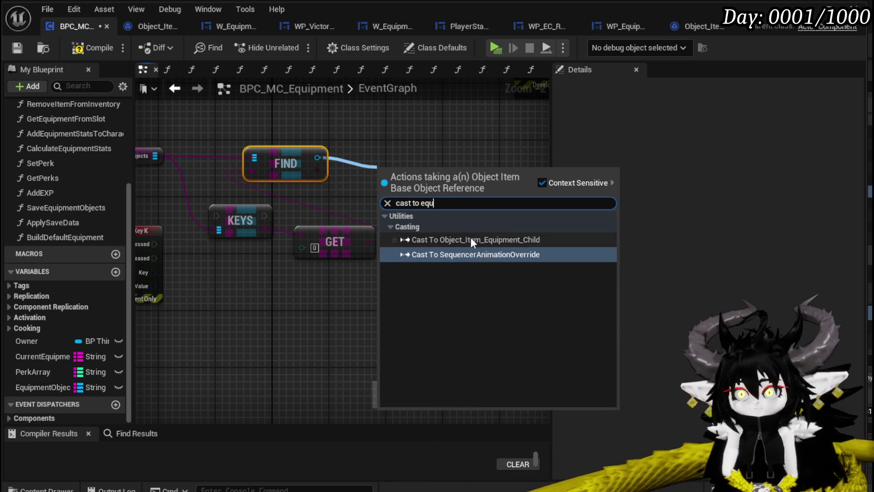
left_click(472, 245)
left_click_drag(498, 208, 470, 251)
type("get item da")
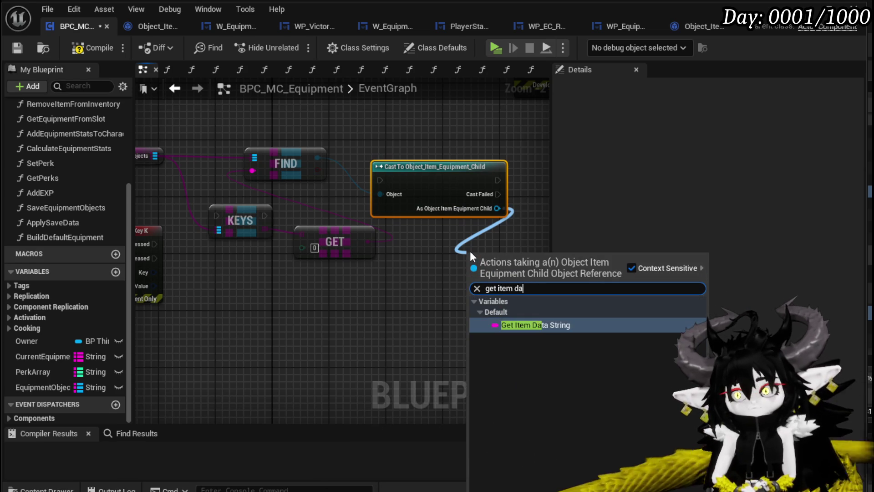
key("Return")
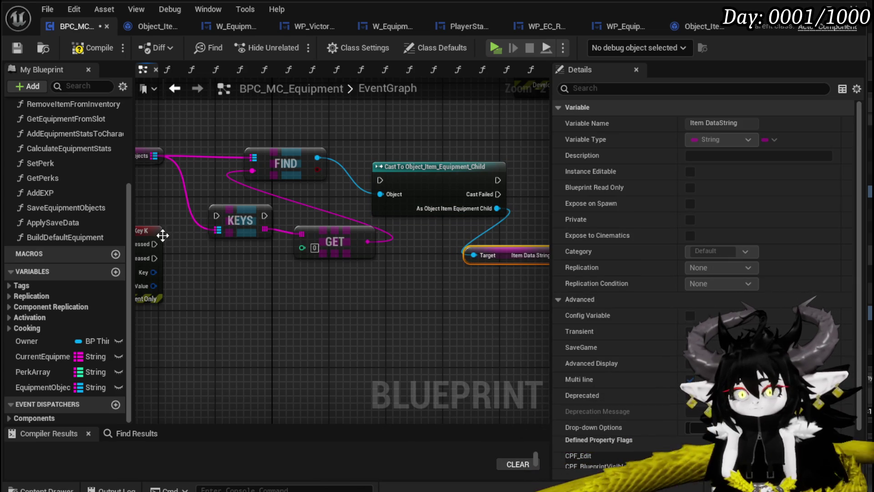
- Wire Pressed through the chain to a Print String of Item Data String, removing the stray loop wire
left_click_drag(154, 244, 392, 181)
mouse_move(157, 244)
left_mouse_down()
mouse_move(417, 187)
mouse_move(383, 180)
left_mouse_up()
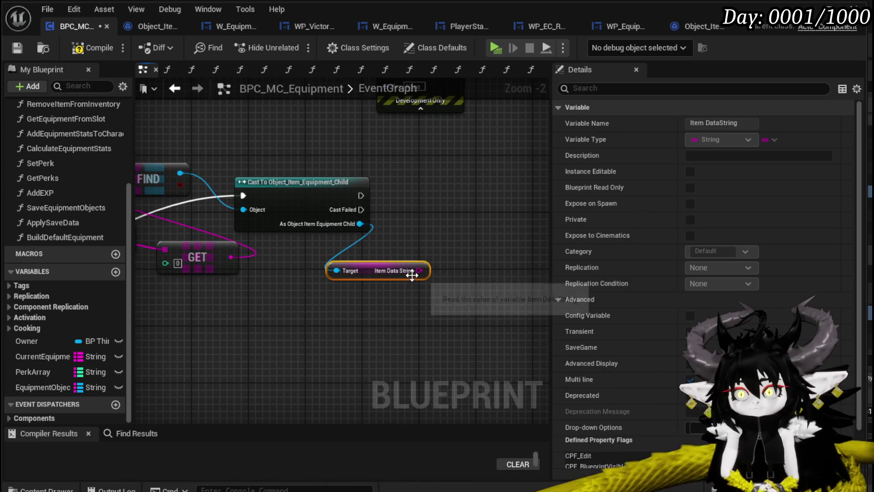
mouse_move(436, 229)
left_mouse_down()
mouse_move(427, 151)
mouse_move(538, 200)
left_mouse_up()
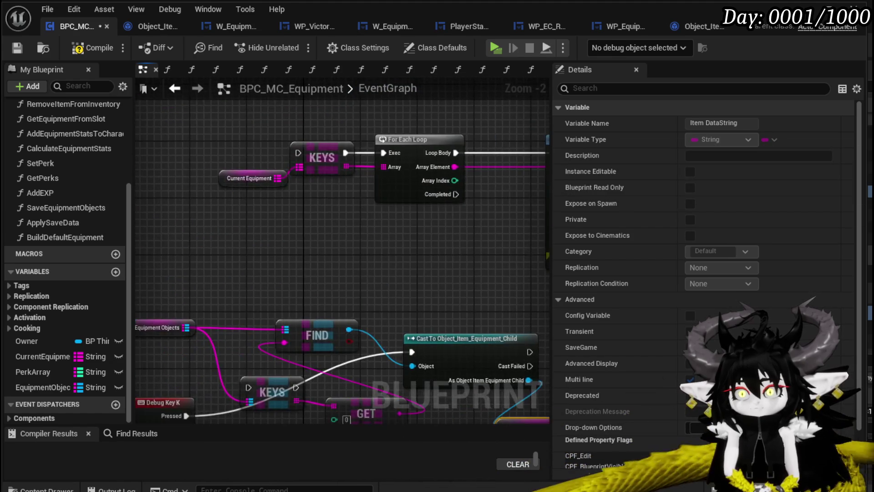
left_click_drag(395, 209, 473, 328)
mouse_move(288, 290)
left_mouse_down()
mouse_move(416, 225)
mouse_move(398, 234)
left_mouse_up()
mouse_move(345, 366)
left_mouse_down()
mouse_move(398, 248)
mouse_move(433, 284)
left_mouse_up()
left_click(351, 269)
double_click(350, 270)
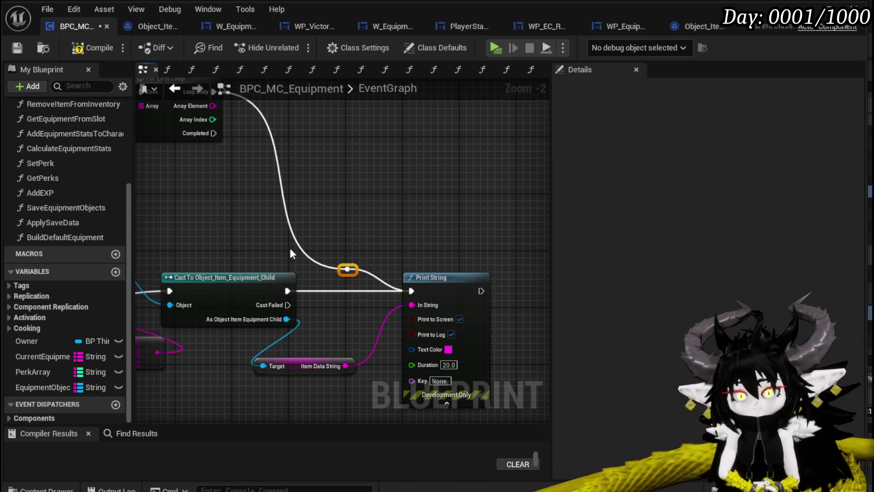
key("Delete")
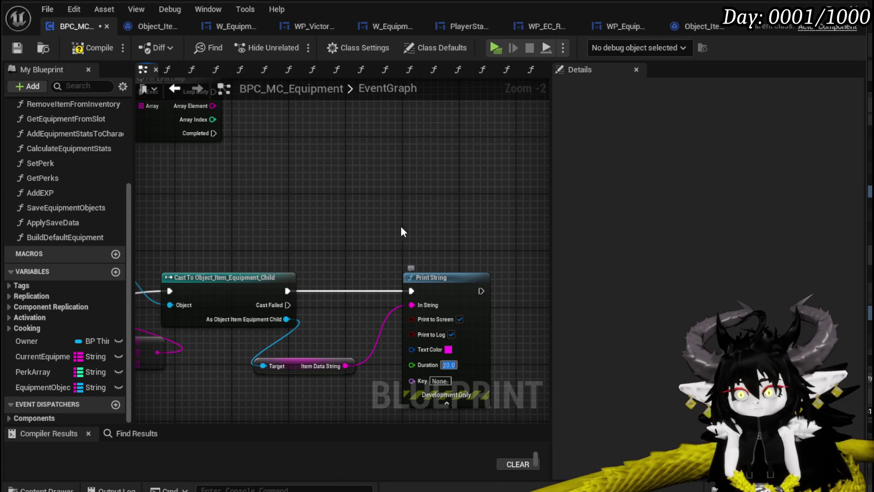
scroll(464, 211, "down", 3)
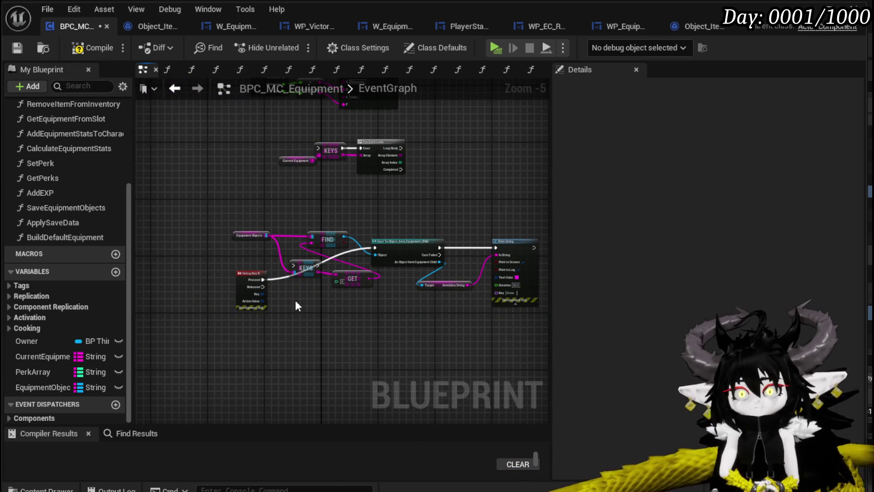
scroll(296, 305, "up", 3)
mouse_move(230, 268)
left_mouse_down()
mouse_move(286, 279)
mouse_move(288, 240)
mouse_move(456, 205)
mouse_move(456, 197)
left_mouse_up()
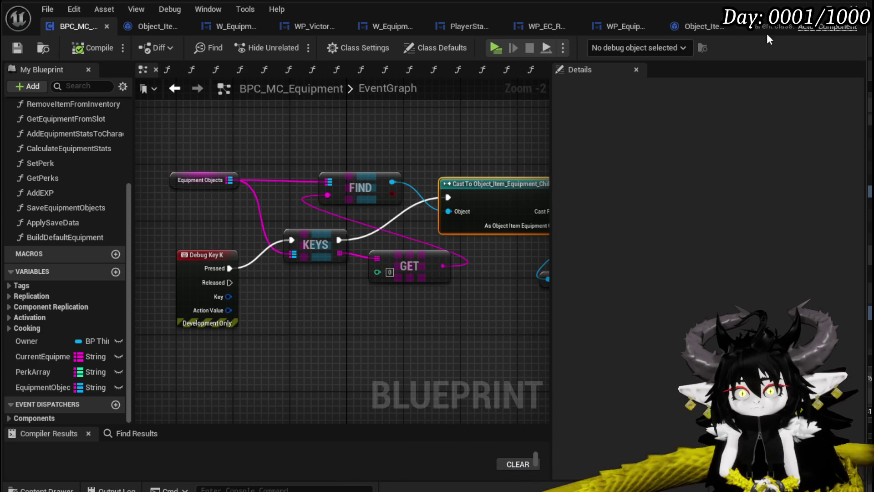
key("alt+Tab")
- Play the game preview, move forward to test Debug Key K, then stop it
left_click(290, 46)
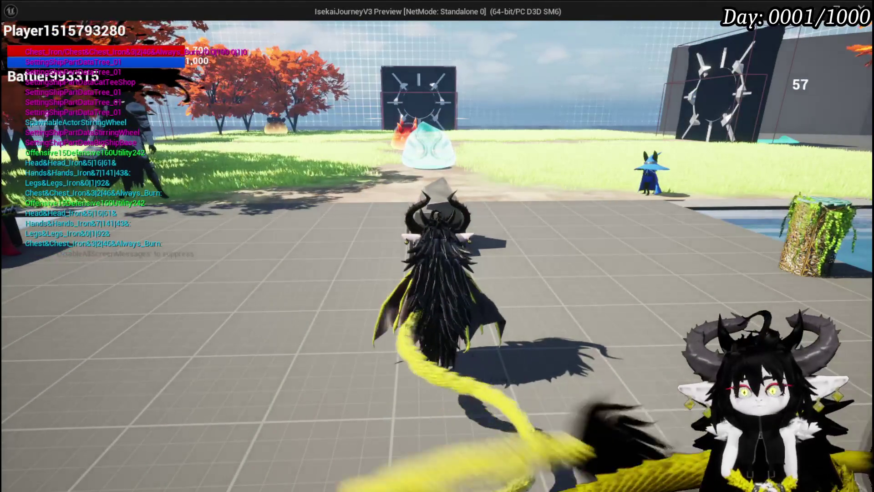
key("w")
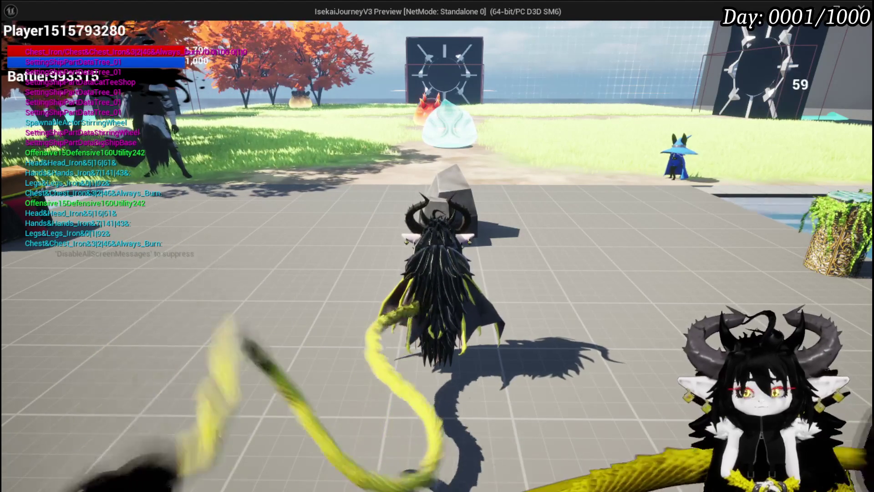
key("Escape")
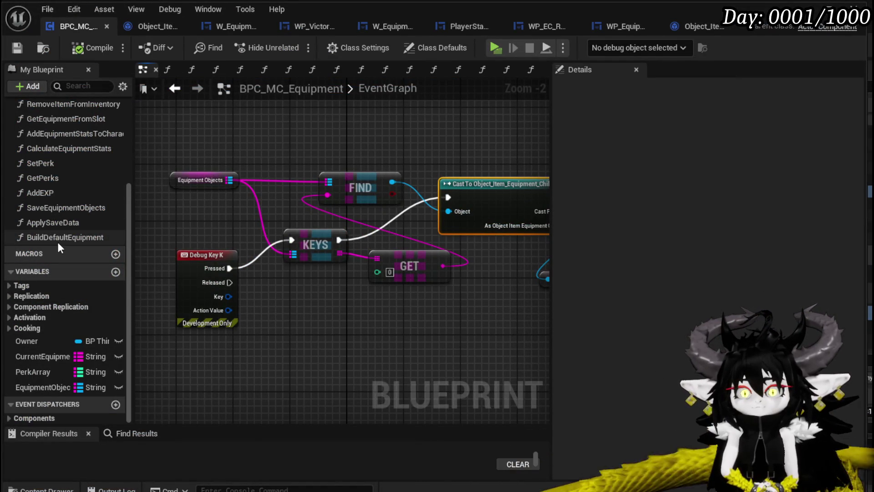
- Open BuildDefaultEquipment, change the middle literal to Head&Head_Iron&0|0|0&, then compile and save
double_click(58, 240)
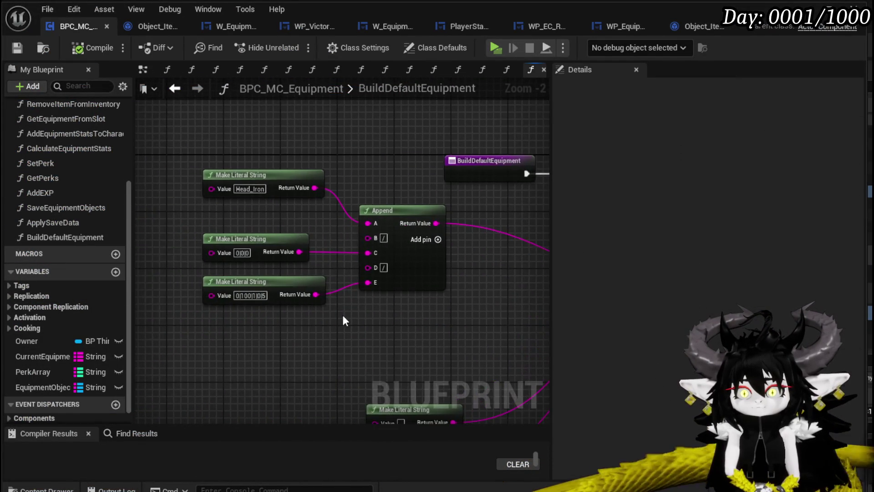
scroll(271, 301, "up", 2)
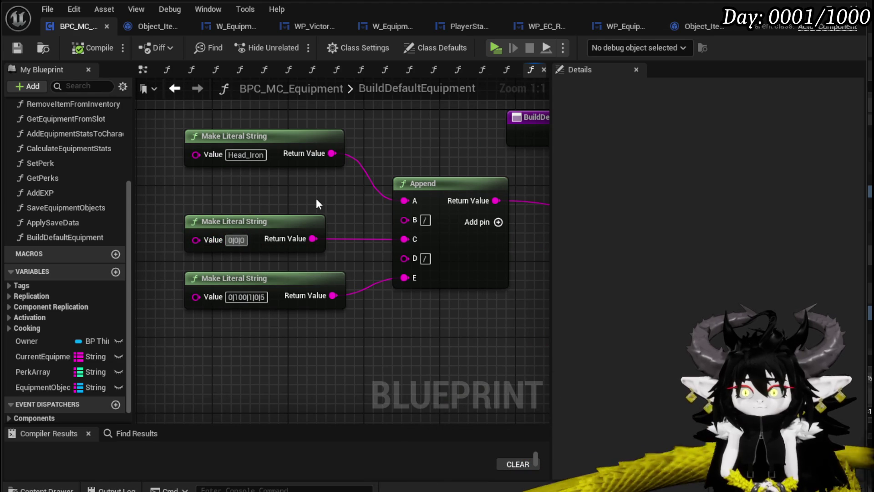
type("Head")
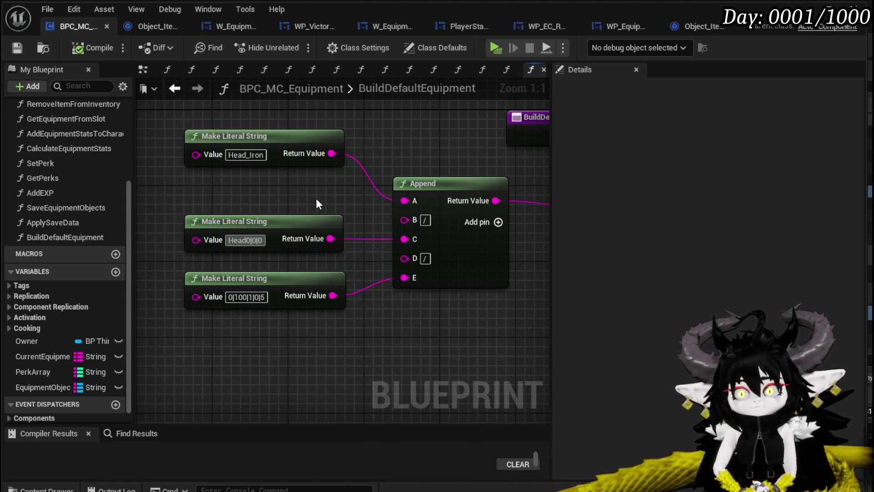
type("_I")
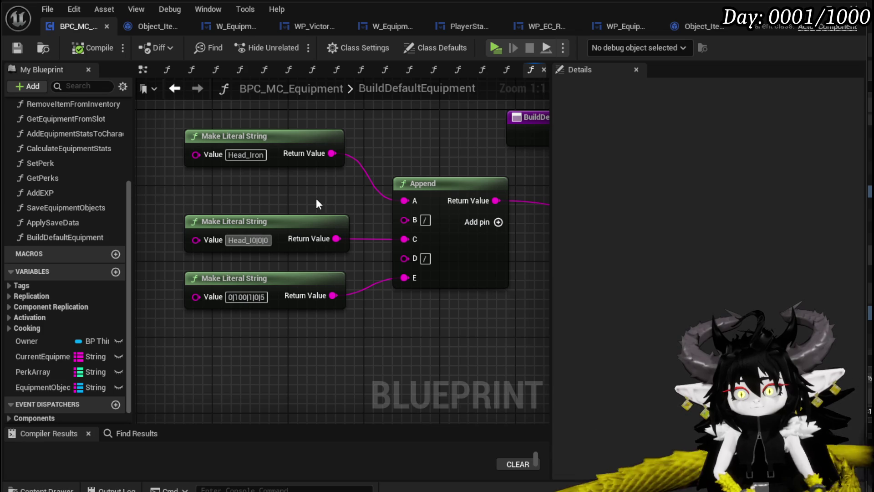
key("BackSpace")
key("BackSpace")
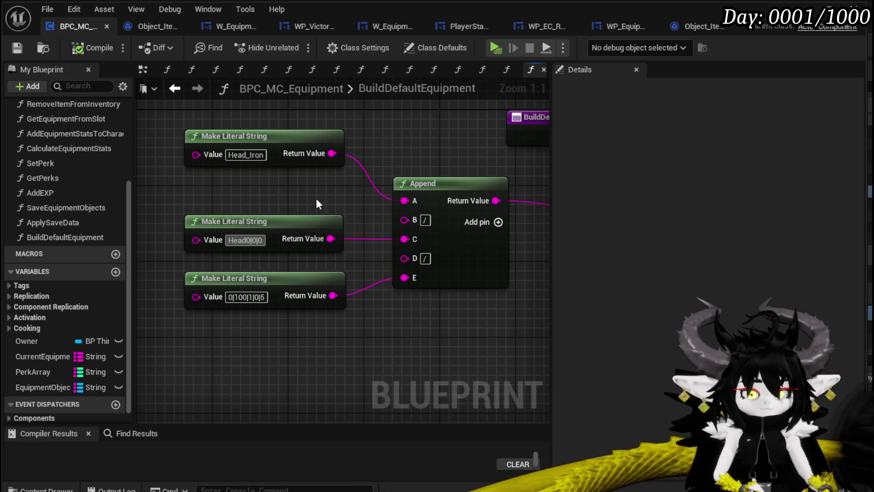
type("&Head")
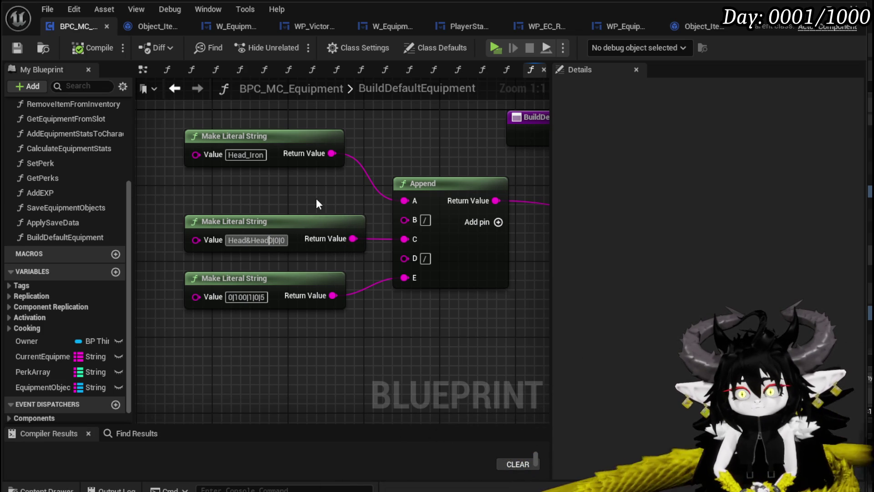
type("_Iron")
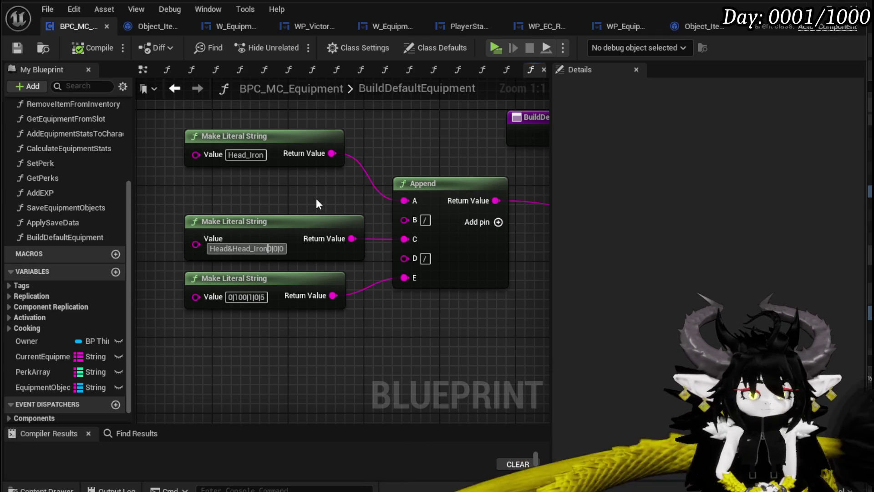
type("&0|0|0")
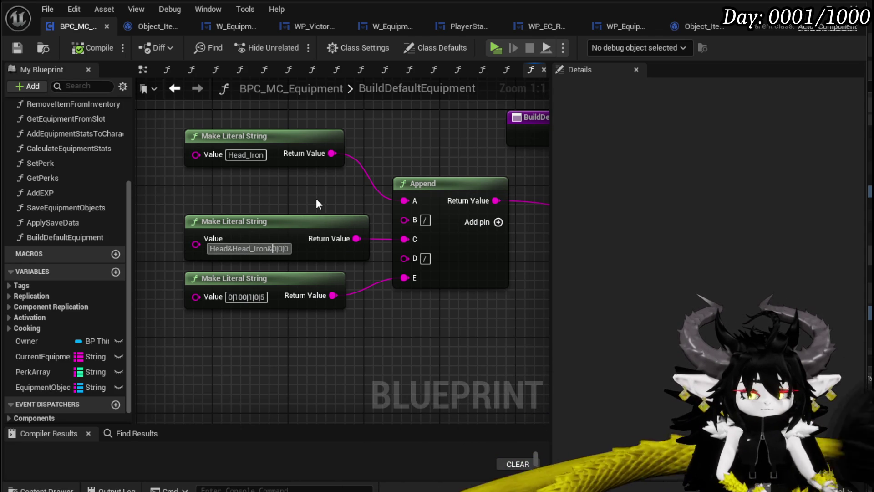
type("&")
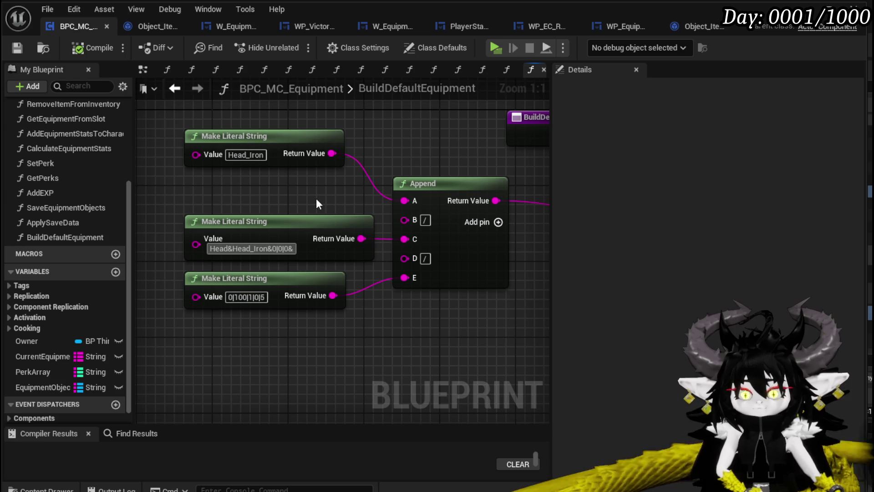
type(":")
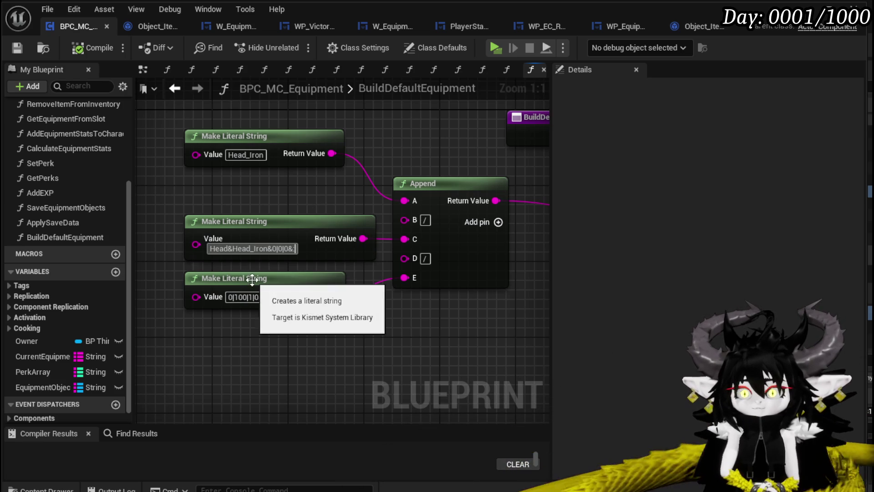
left_click_drag(254, 285, 254, 295)
left_click(248, 173)
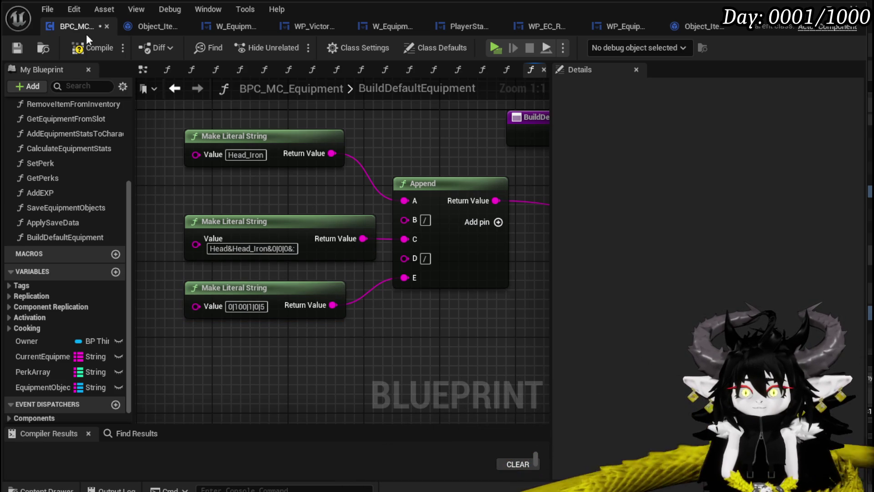
left_click(24, 48)
scroll(412, 158, "down", 3)
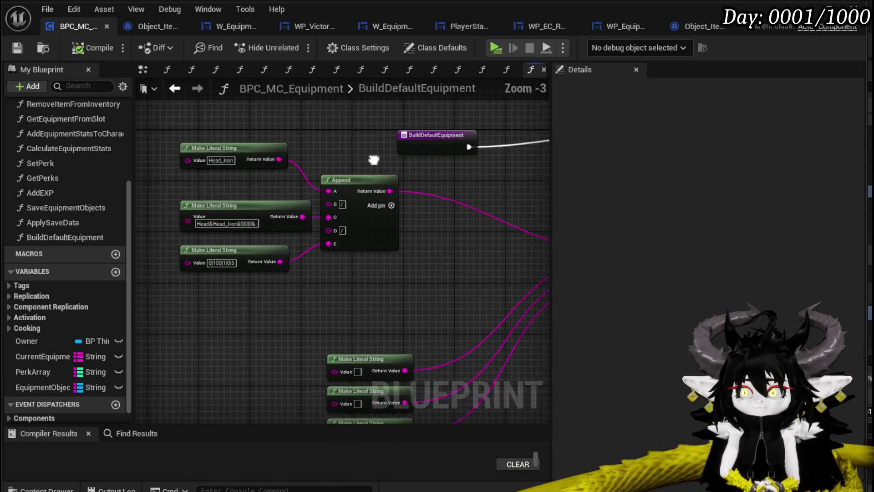
- Commit the edited literal string value and select the 0|100|1|0|5 string node
scroll(322, 161, "down", 2)
mouse_move(387, 189)
left_mouse_down()
mouse_move(287, 195)
mouse_move(226, 215)
left_mouse_up()
mouse_move(325, 170)
left_mouse_down()
mouse_move(200, 177)
mouse_move(251, 212)
mouse_move(278, 248)
left_mouse_up()
scroll(371, 185, "up", 1)
mouse_move(393, 281)
left_mouse_down()
mouse_move(504, 250)
mouse_move(346, 273)
mouse_move(269, 264)
mouse_move(148, 273)
mouse_move(404, 278)
left_mouse_up()
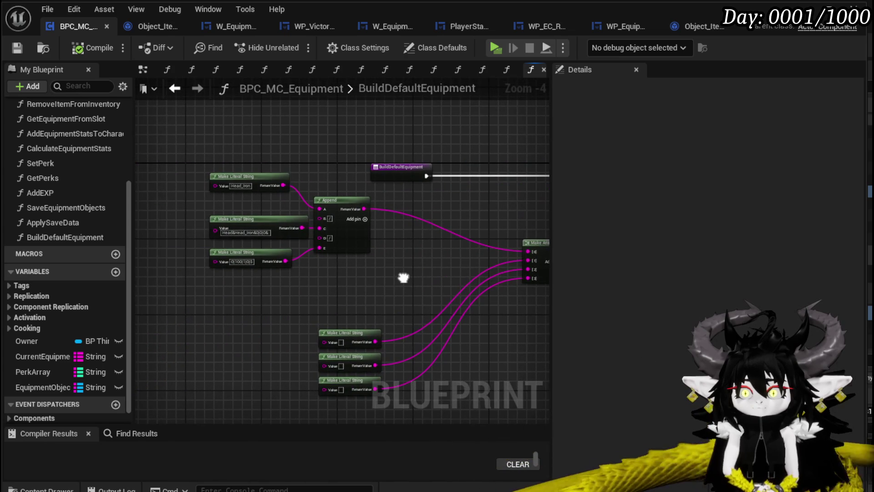
left_click(242, 219)
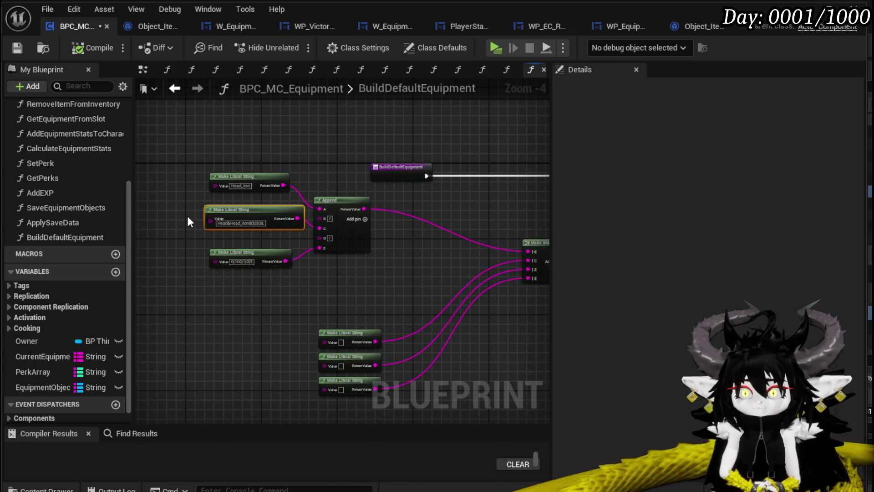
scroll(189, 223, "up", 3)
scroll(193, 230, "down", 2)
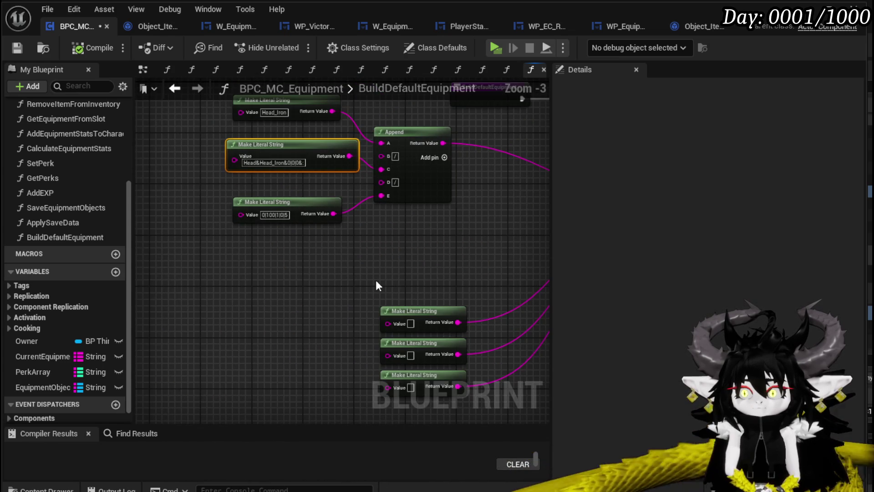
left_click(262, 203)
- In BuildDefaultEquipment, attach a new Append node to the main Append's C input
mouse_move(430, 238)
left_mouse_down()
mouse_move(380, 280)
mouse_move(436, 277)
left_mouse_up()
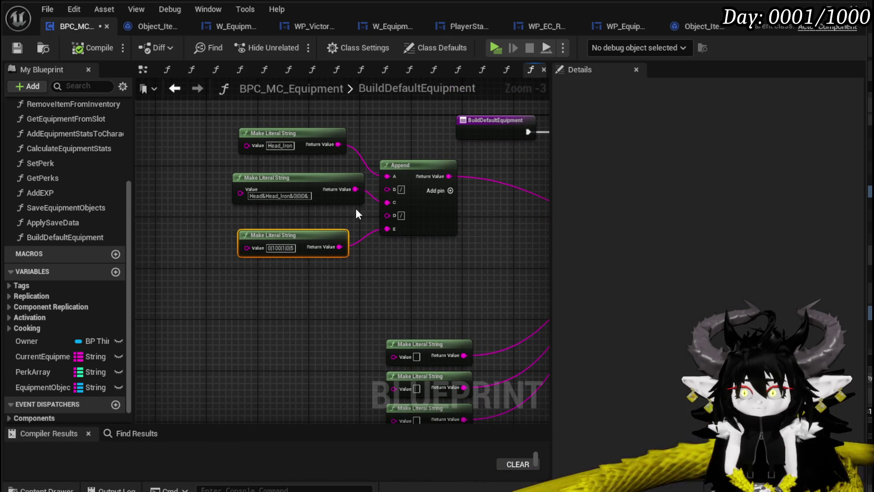
mouse_move(310, 177)
left_mouse_down()
mouse_move(278, 293)
mouse_move(198, 252)
mouse_move(240, 125)
mouse_move(257, 177)
mouse_move(168, 184)
left_mouse_up()
left_click_drag(468, 210, 305, 192)
type("Appe")
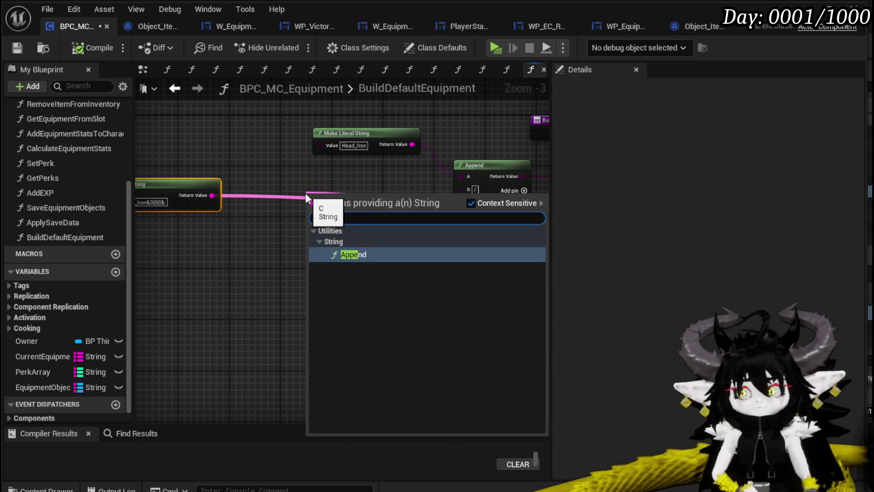
key("Return")
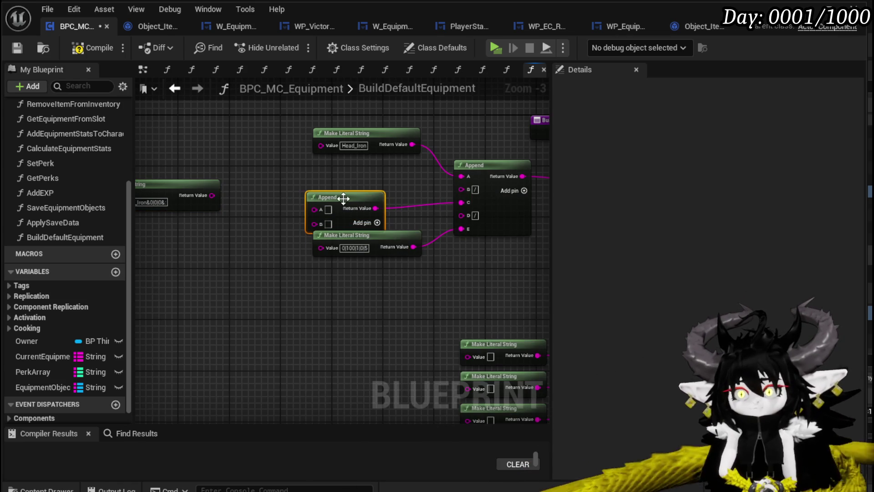
left_click_drag(344, 197, 346, 177)
- Duplicate the Head_Iron Make Literal String node and reposition the nodes
left_click_drag(439, 172, 316, 125)
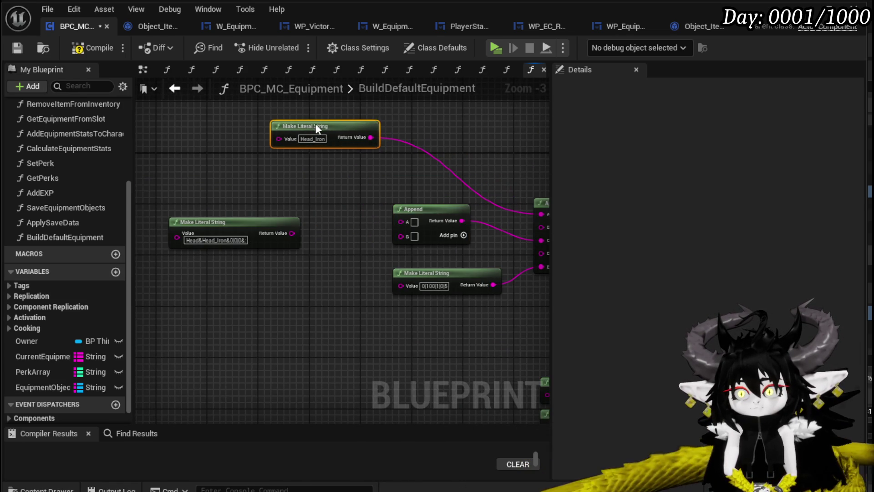
key("ctrl+c")
key("ctrl+v")
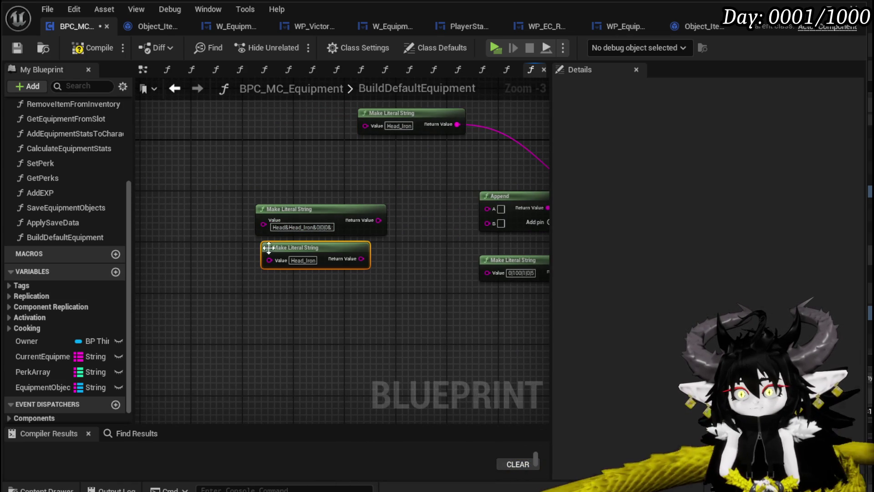
mouse_move(340, 233)
left_mouse_down()
mouse_move(369, 259)
mouse_move(397, 329)
left_mouse_up()
left_click_drag(301, 249, 249, 209)
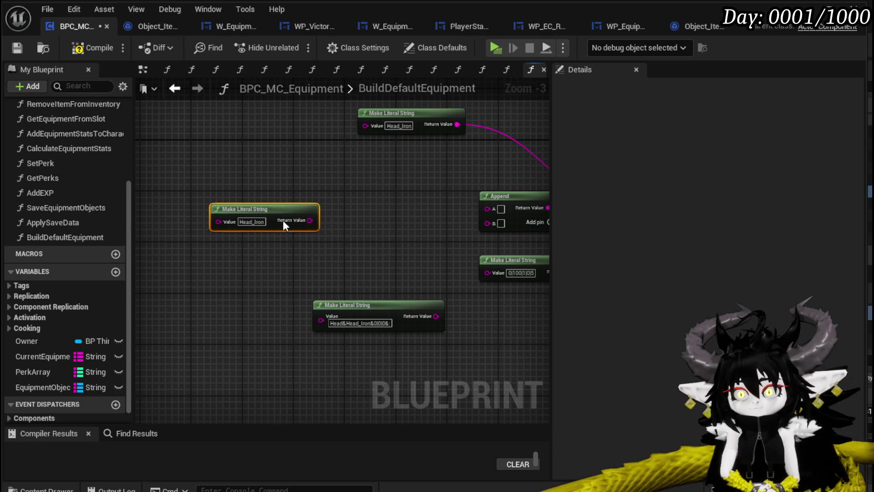
- Feed the Head_Iron string copy into a new Parse Into Array node
left_click_drag(309, 220, 354, 220)
type("Parse")
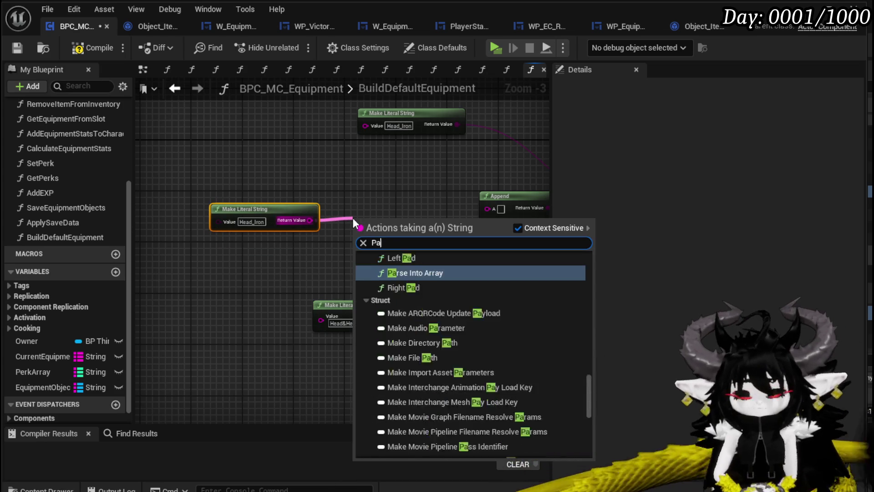
key("Return")
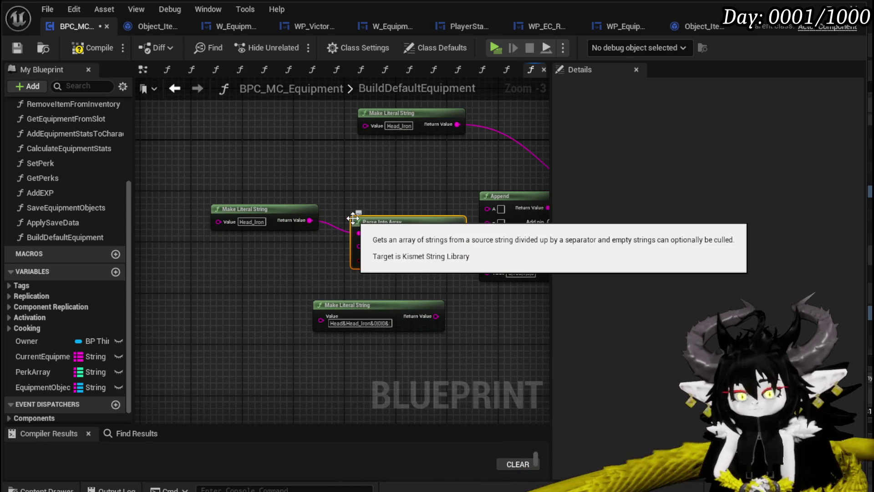
left_click_drag(343, 238, 324, 226)
mouse_move(172, 248)
left_mouse_down()
mouse_move(314, 227)
mouse_move(237, 219)
left_mouse_up()
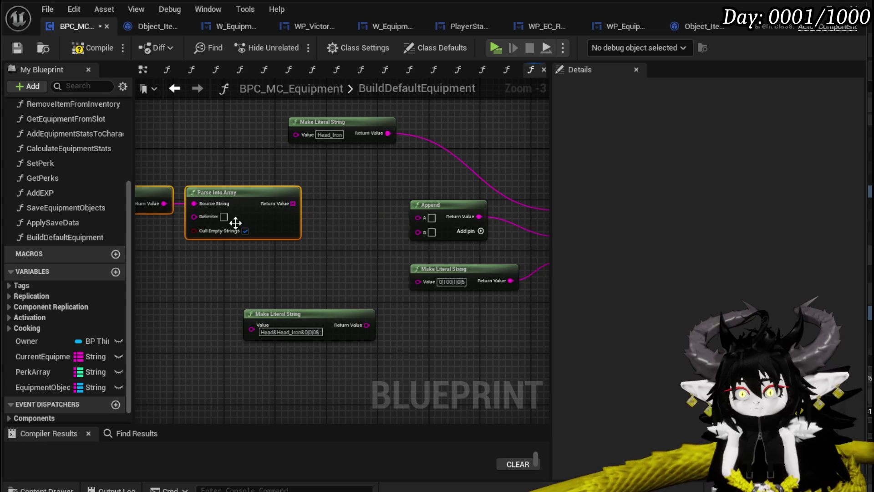
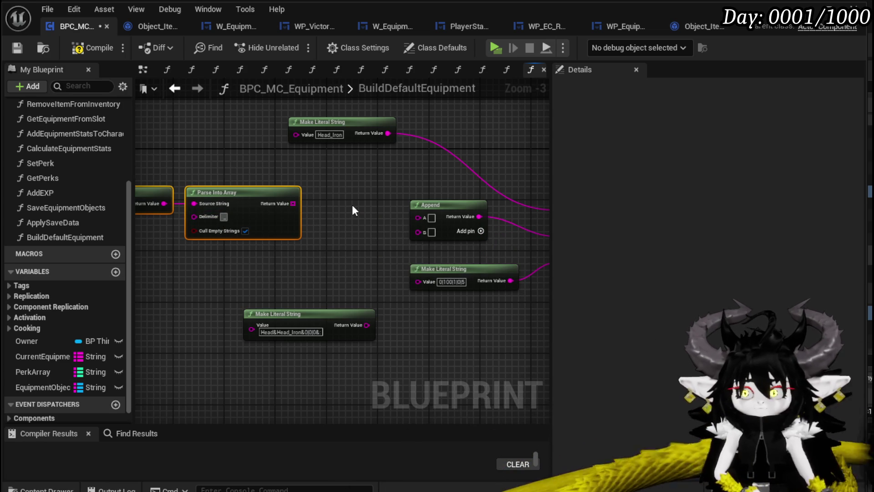
- Feed the first parsed element (GET by reference) into the Append node's A input
mouse_move(355, 211)
left_mouse_down()
mouse_move(374, 234)
mouse_move(401, 234)
left_mouse_up()
type("get")
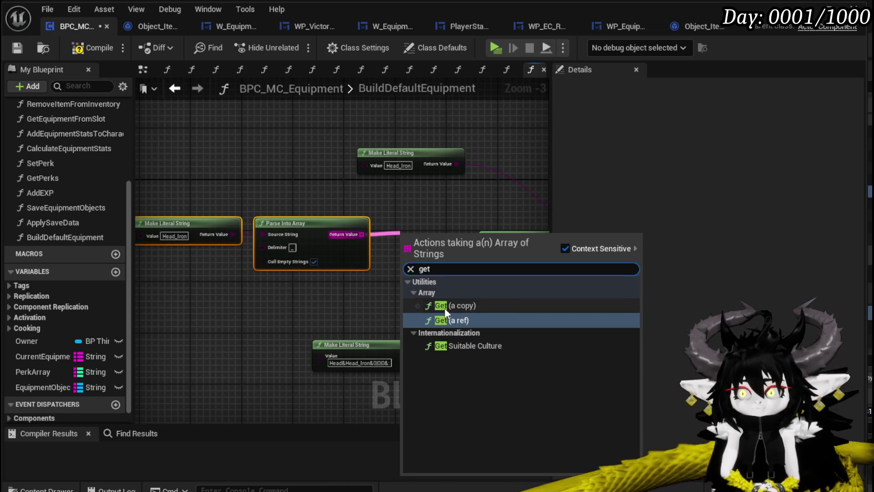
left_click(450, 320)
mouse_move(461, 246)
left_mouse_down()
mouse_move(488, 250)
mouse_move(431, 234)
left_mouse_up()
left_click_drag(432, 293, 477, 258)
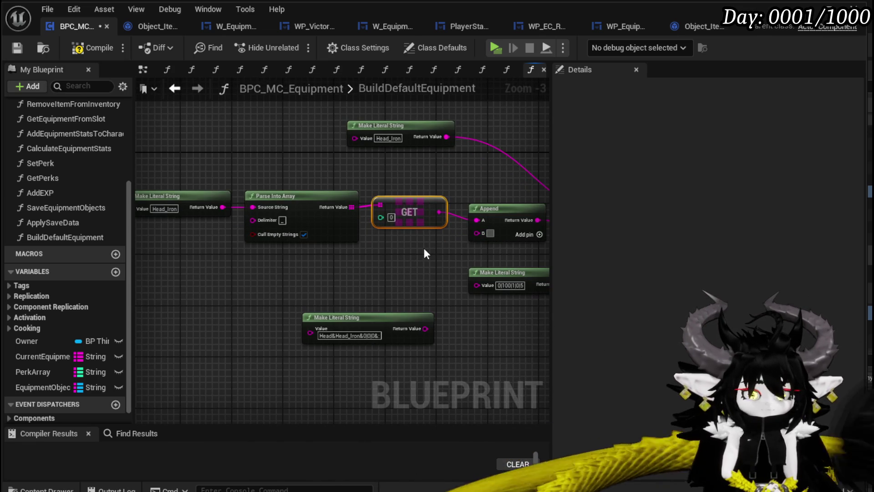
- Set Append's B to '&', add another input, and rearrange the literal string nodes
left_click(490, 233)
type("&")
left_click(540, 235)
left_click_drag(502, 252, 343, 219)
left_click_drag(395, 246, 472, 282)
mouse_move(240, 281)
left_mouse_down()
mouse_move(356, 294)
mouse_move(233, 288)
left_mouse_up()
mouse_move(171, 204)
left_mouse_down()
mouse_move(528, 235)
mouse_move(431, 213)
left_mouse_up()
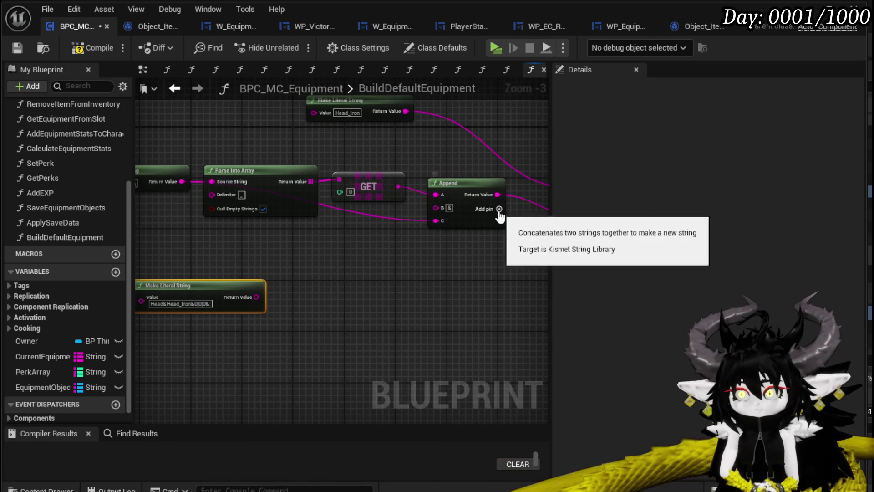
left_click_drag(393, 273, 474, 264)
scroll(263, 300, "up", 4)
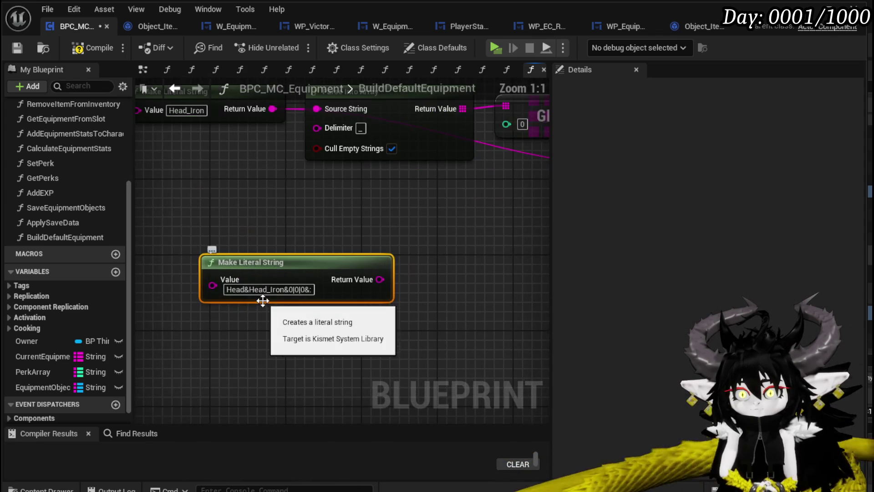
- Trim the lower literal string to 0|0|0 by deleting the Head&Head_Iron prefix
left_click(264, 290)
left_click_drag(284, 289, 126, 291)
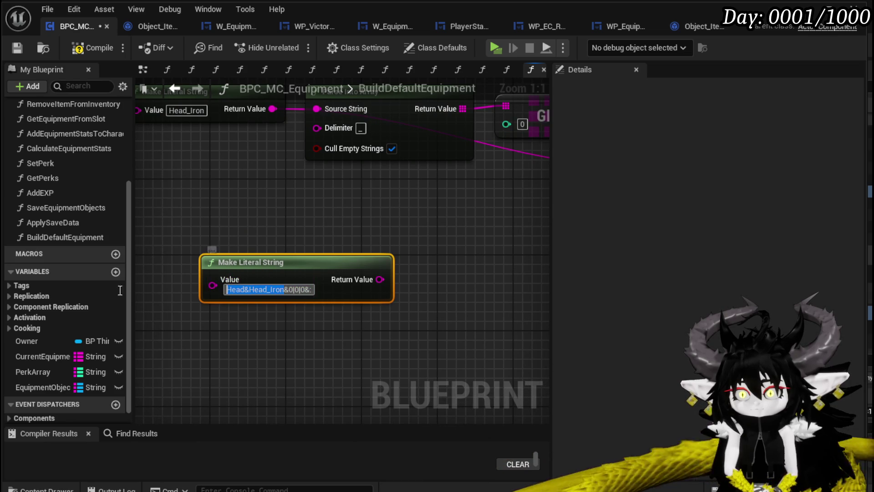
key("BackSpace")
left_click_drag(430, 253, 348, 274)
mouse_move(218, 277)
left_mouse_down()
mouse_move(388, 259)
mouse_move(302, 277)
left_mouse_up()
left_click(187, 305)
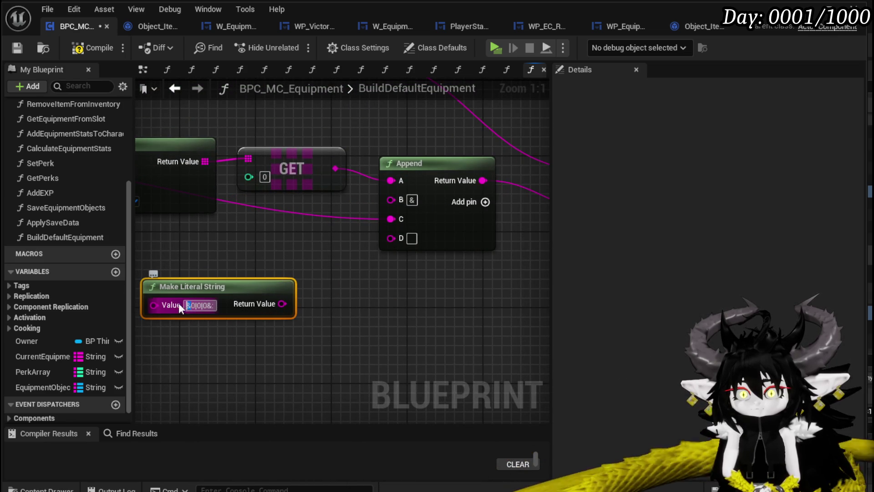
- Set Append's D to '&', wire the trimmed literal into E, and disable Cull Empty Strings
left_click(412, 238)
type("&")
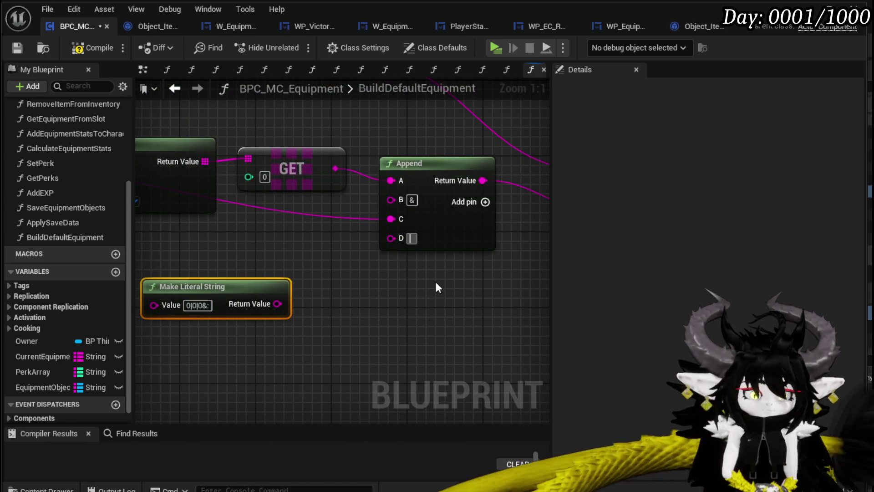
left_click(485, 202)
left_click_drag(280, 303, 391, 259)
scroll(307, 259, "down", 2)
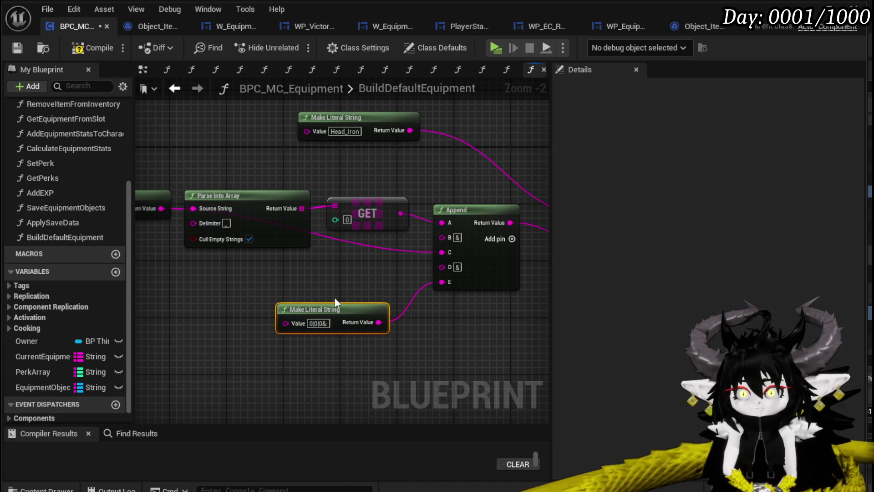
left_click(249, 239)
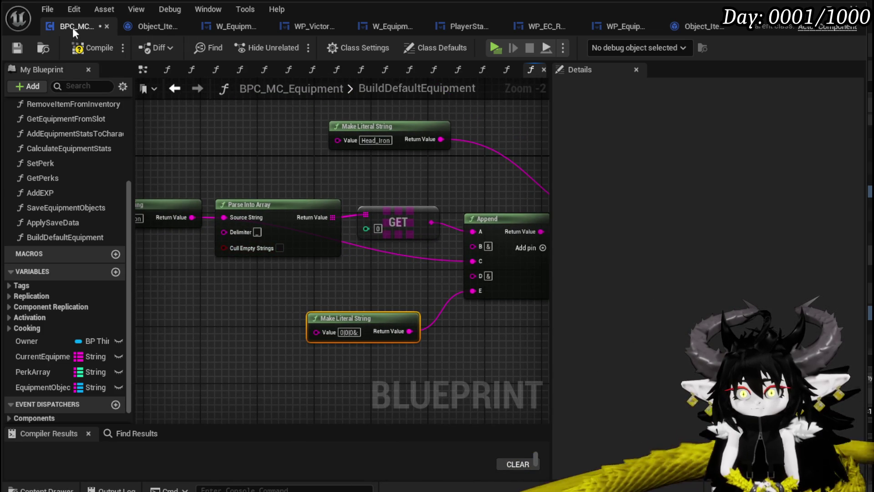
- Compile and save the blueprint, then review the Make Array and For Each Loop nodes
left_click(79, 49)
left_click(17, 50)
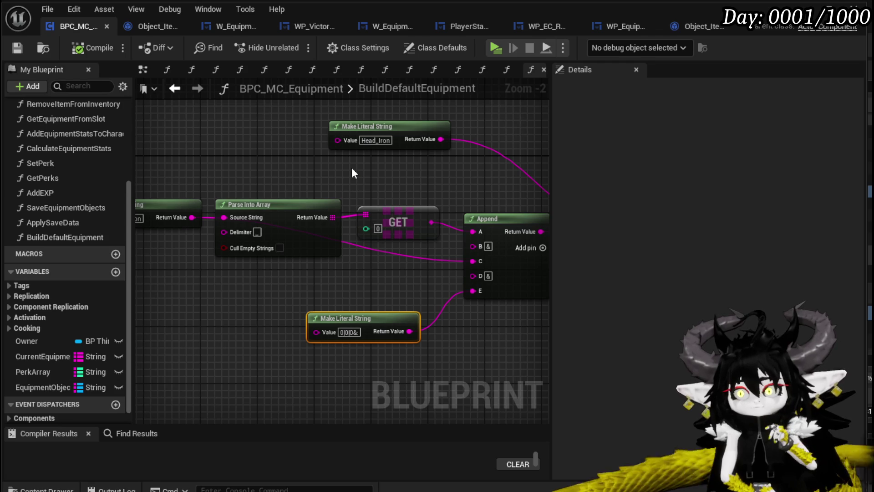
scroll(352, 172, "down", 3)
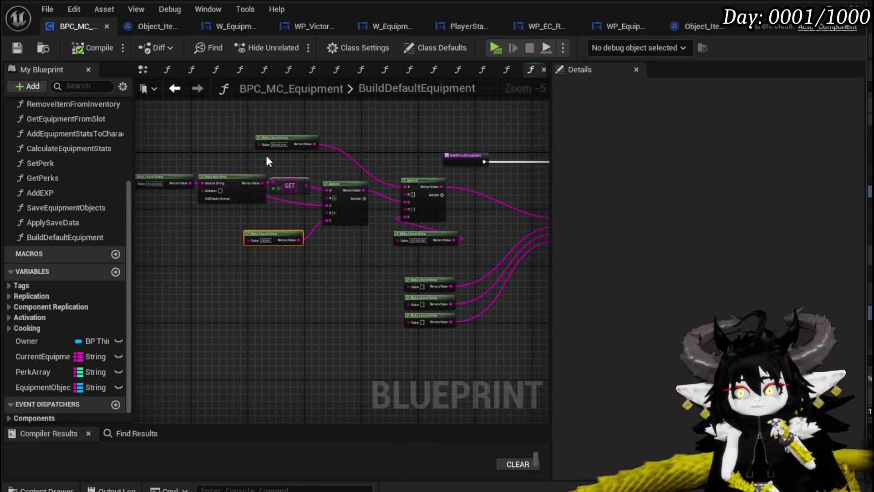
mouse_move(267, 154)
left_mouse_down()
mouse_move(300, 156)
mouse_move(173, 150)
mouse_move(263, 158)
mouse_move(242, 160)
mouse_move(345, 185)
mouse_move(277, 197)
mouse_move(422, 202)
left_mouse_up()
scroll(266, 189, "up", 3)
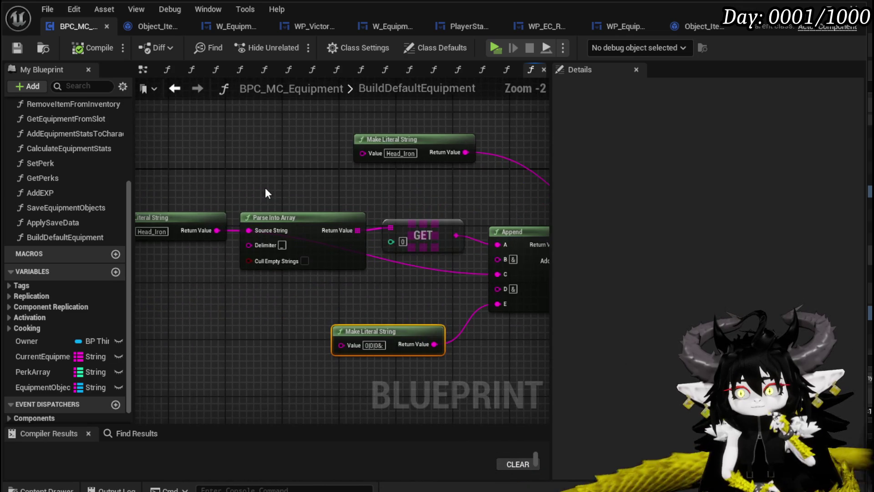
scroll(265, 193, "down", 2)
left_click_drag(265, 193, 232, 185)
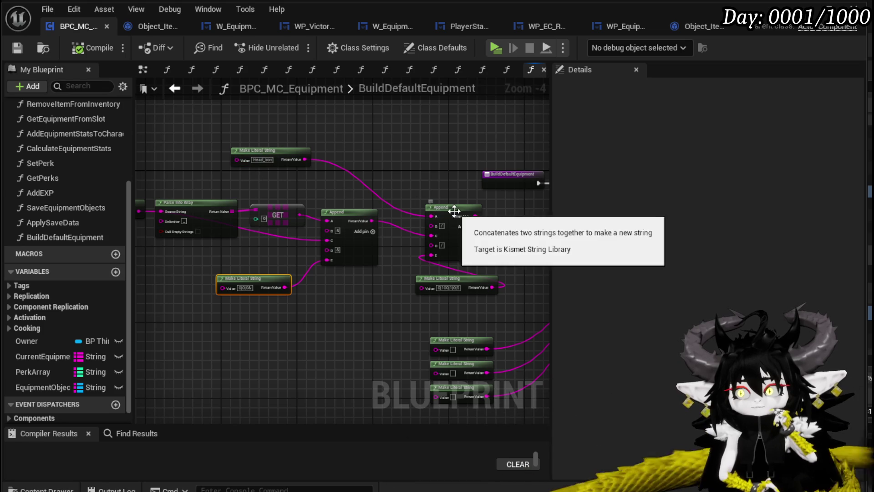
mouse_move(434, 190)
left_mouse_down()
mouse_move(328, 209)
mouse_move(347, 235)
left_mouse_up()
mouse_move(418, 242)
left_mouse_down()
mouse_move(381, 235)
mouse_move(450, 164)
left_mouse_up()
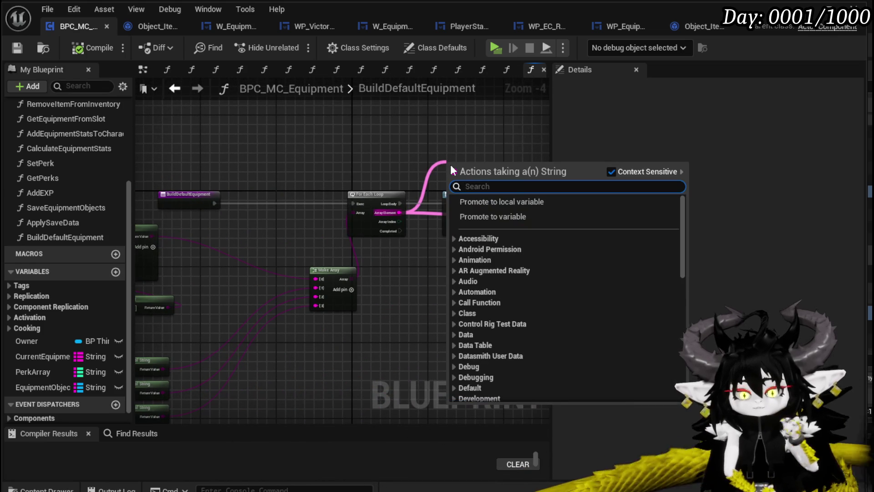
- Split the loop's Array Element with a Parse Into Array node using the '/' delimiter
type("Parse")
key("Return")
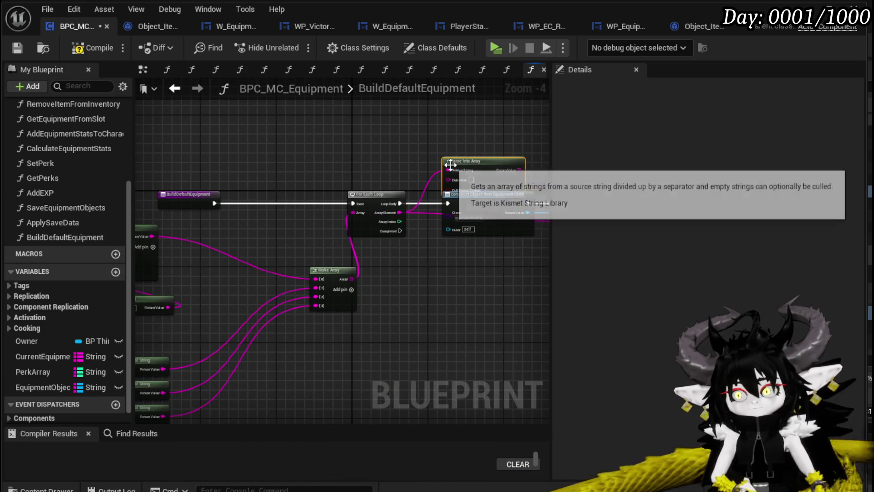
mouse_move(479, 161)
left_mouse_down()
mouse_move(460, 129)
mouse_move(397, 198)
mouse_move(367, 191)
mouse_move(258, 208)
left_mouse_up()
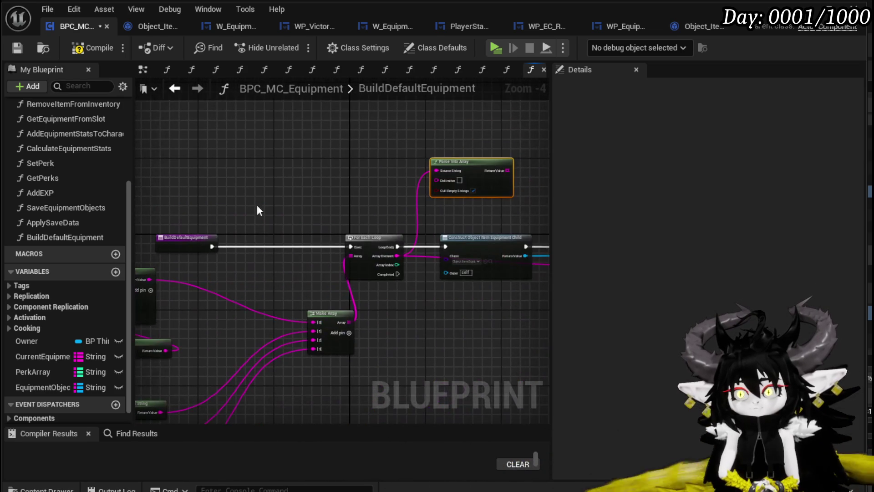
left_click(460, 180)
type("/")
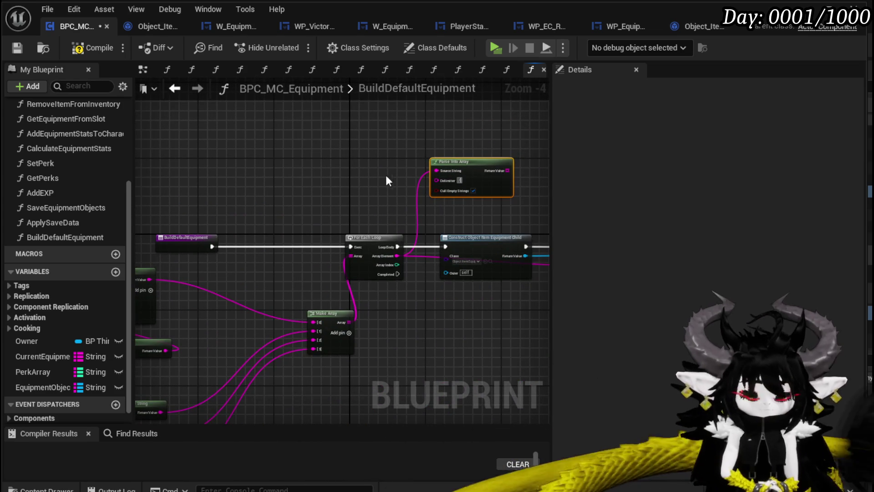
left_click_drag(381, 179, 238, 197)
scroll(365, 198, "up", 3)
- Take the first split part (GET by reference) into a new Append node
mouse_move(356, 196)
left_mouse_down()
mouse_move(411, 190)
mouse_move(267, 188)
mouse_move(312, 192)
left_mouse_up()
type("get")
left_click(455, 279)
mouse_move(396, 207)
left_mouse_down()
mouse_move(257, 229)
mouse_move(279, 240)
left_mouse_up()
type("append")
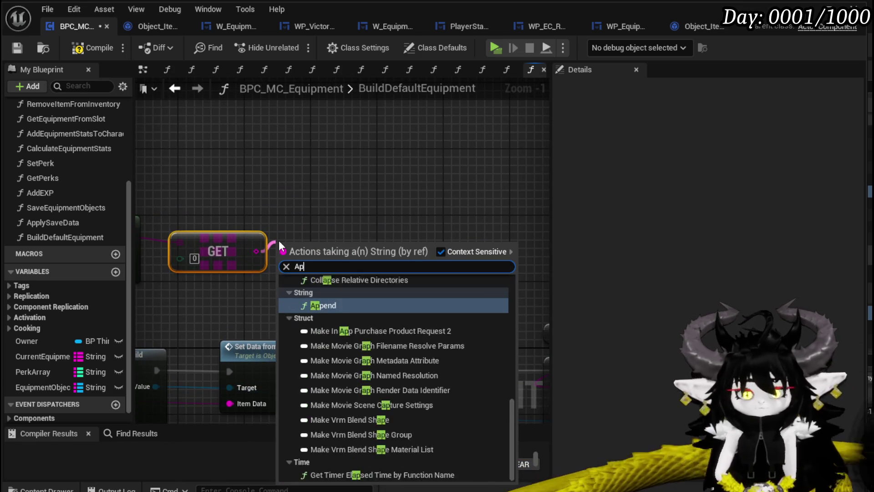
key("Return")
- Join the random integer into the Append's B input and feed the result into the ADD node
mouse_move(279, 240)
left_mouse_down()
mouse_move(395, 201)
mouse_move(420, 172)
left_mouse_up()
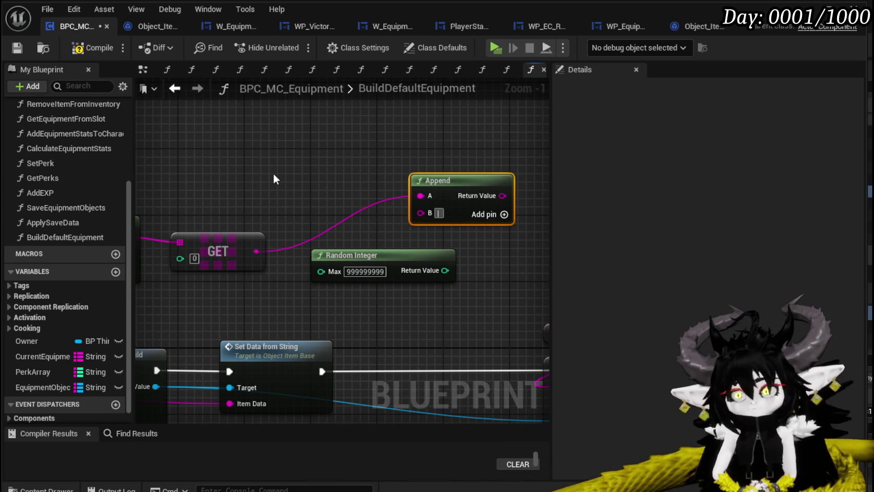
left_click(494, 215)
left_click_drag(445, 271, 421, 213)
mouse_move(375, 184)
left_mouse_down()
mouse_move(409, 349)
mouse_move(425, 351)
left_mouse_up()
scroll(323, 309, "down", 2)
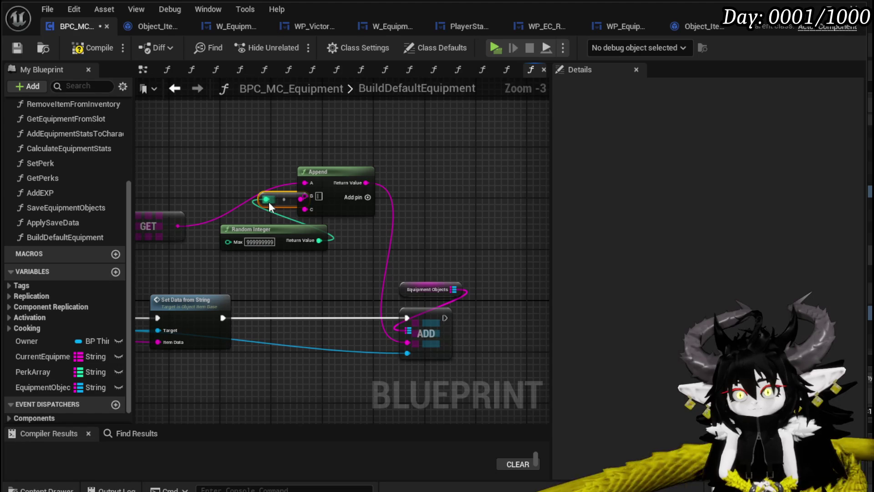
mouse_move(275, 197)
left_mouse_down()
mouse_move(251, 210)
mouse_move(329, 261)
mouse_move(384, 228)
left_mouse_up()
- Review the loop chain and move the Make Literal String node near Make Array
scroll(292, 343, "down", 2)
scroll(311, 275, "up", 4)
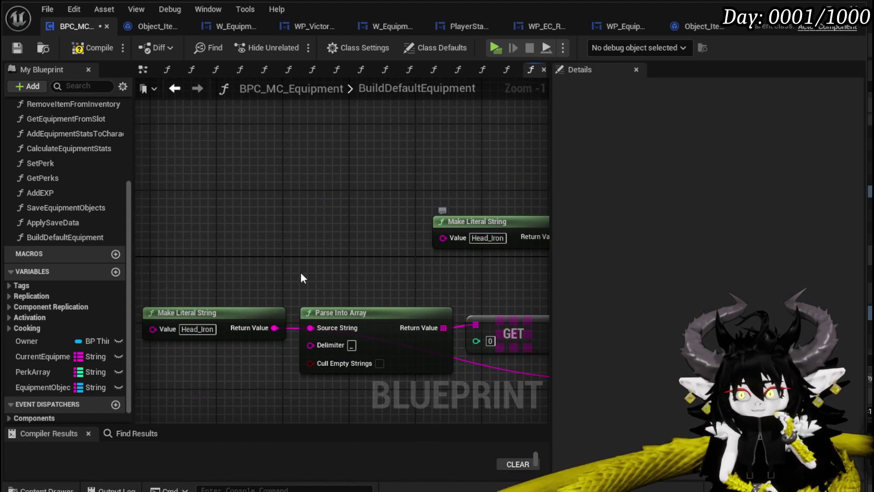
scroll(309, 254, "down", 3)
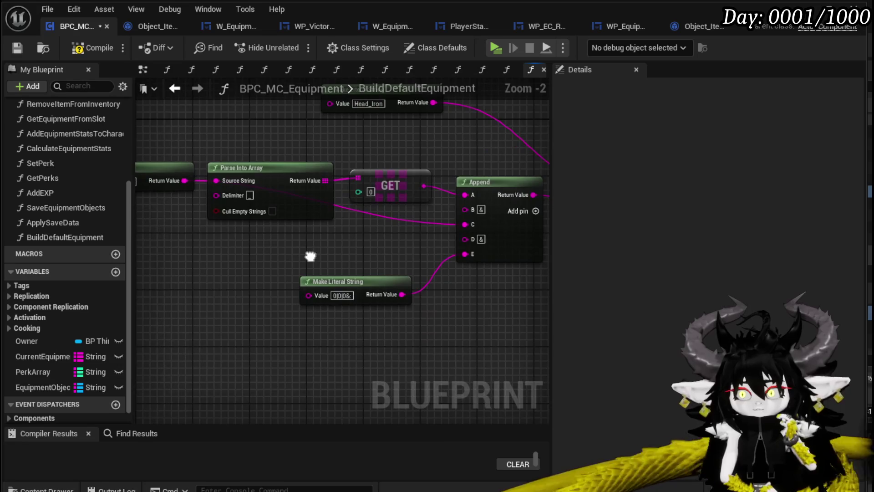
mouse_move(373, 314)
left_mouse_down()
mouse_move(171, 289)
mouse_move(315, 301)
left_mouse_up()
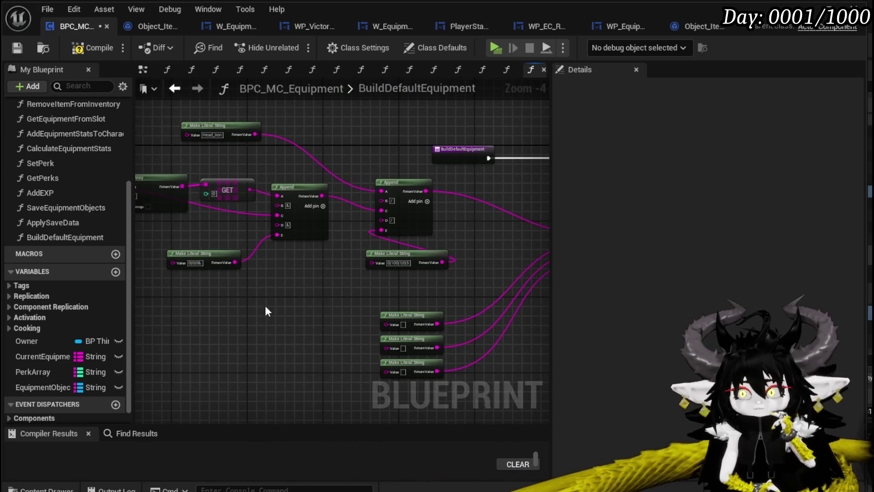
left_click_drag(255, 306, 146, 292)
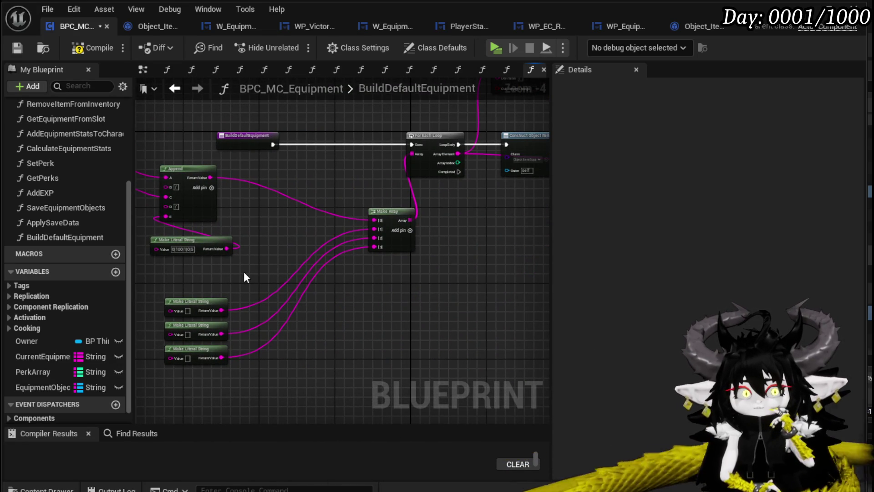
mouse_move(289, 268)
left_mouse_down()
mouse_move(243, 344)
mouse_move(252, 336)
mouse_move(472, 324)
mouse_move(327, 336)
mouse_move(383, 307)
mouse_move(136, 303)
mouse_move(385, 314)
mouse_move(384, 324)
mouse_move(311, 328)
left_mouse_up()
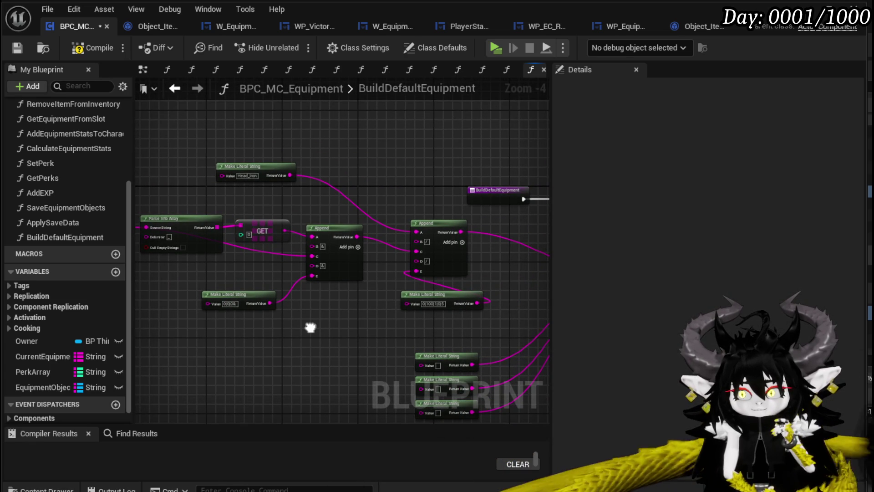
mouse_move(310, 328)
left_mouse_down()
mouse_move(410, 324)
mouse_move(242, 305)
left_mouse_up()
left_click_drag(350, 281, 231, 305)
mouse_move(294, 286)
left_mouse_down()
mouse_move(219, 303)
mouse_move(354, 296)
mouse_move(347, 340)
mouse_move(214, 339)
mouse_move(240, 340)
left_mouse_up()
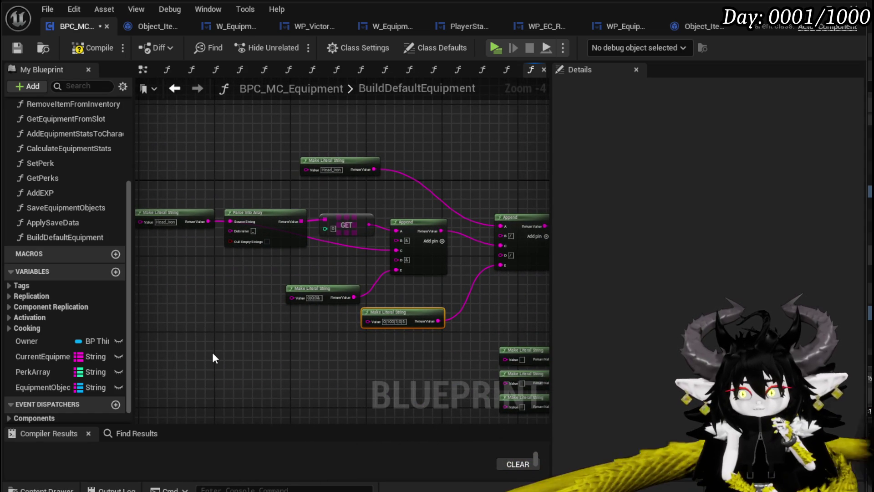
- Select the Head_Iron literal and Append node chain and open its context menu
scroll(213, 354, "down", 1)
mouse_move(179, 347)
left_mouse_down()
mouse_move(308, 260)
mouse_move(435, 196)
mouse_move(359, 239)
mouse_move(226, 247)
left_mouse_up()
left_click_drag(183, 190, 411, 327)
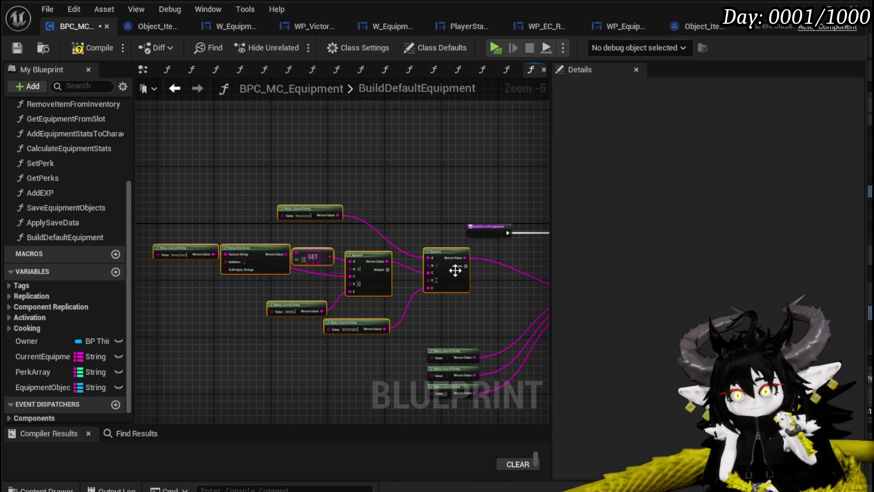
right_click(445, 249)
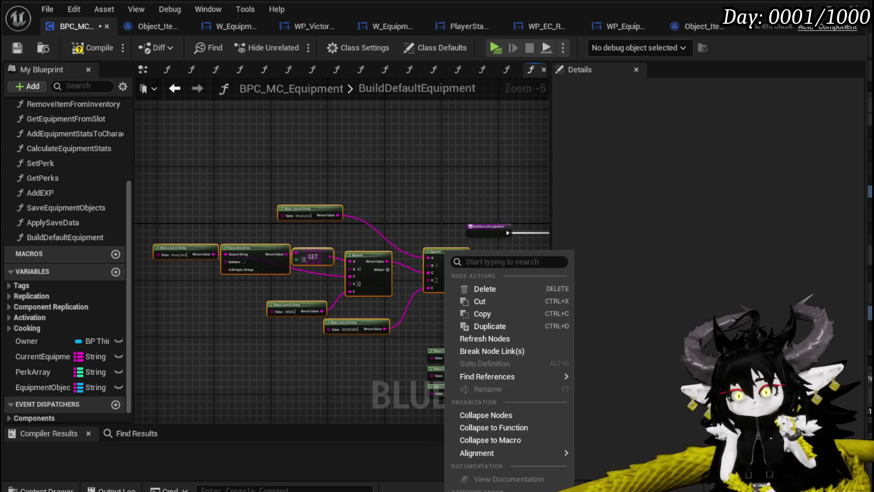
- Collapse the selected nodes into a new function named BuildEquipmentDefaultString
left_click(494, 428)
type("Bui")
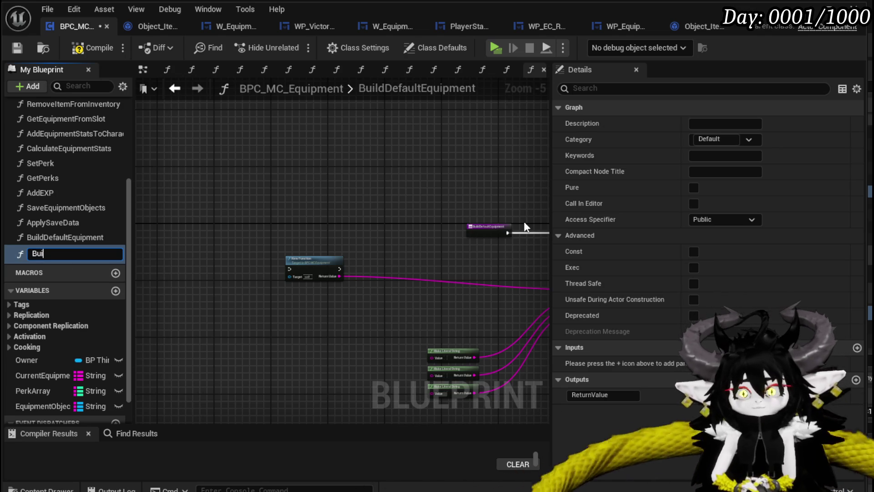
type("ldEqui")
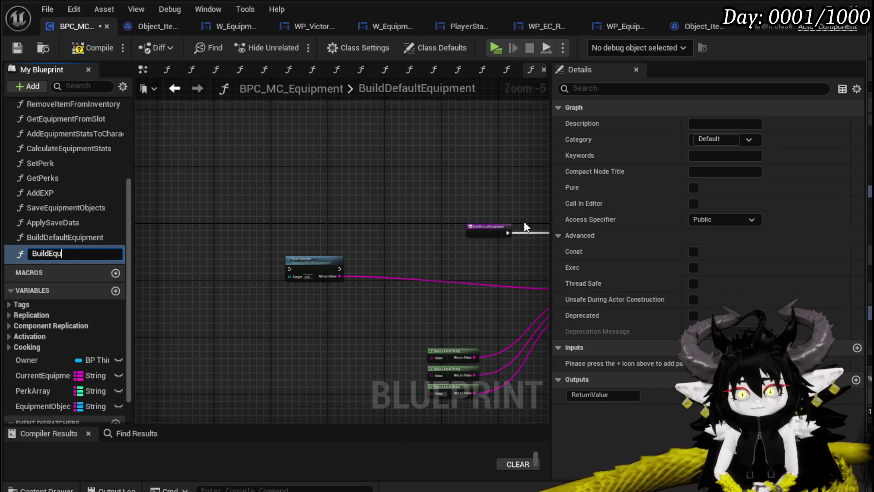
type("pmentS")
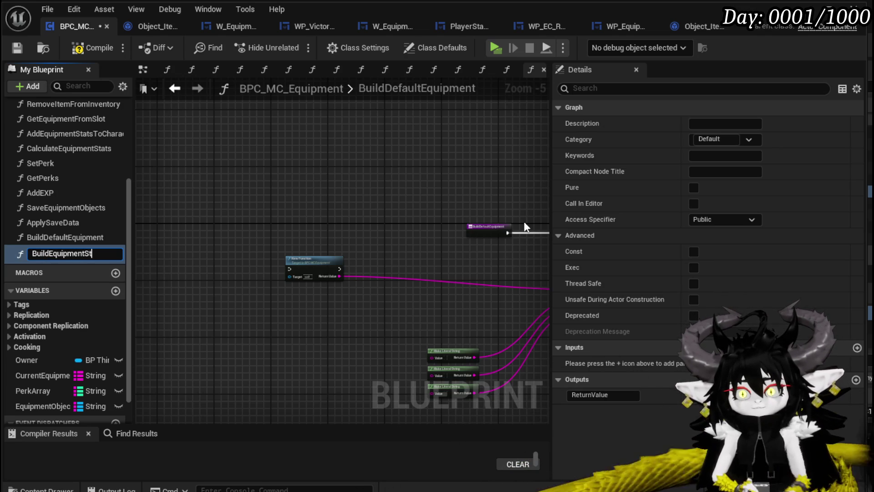
key("BackSpace")
type("Defaul")
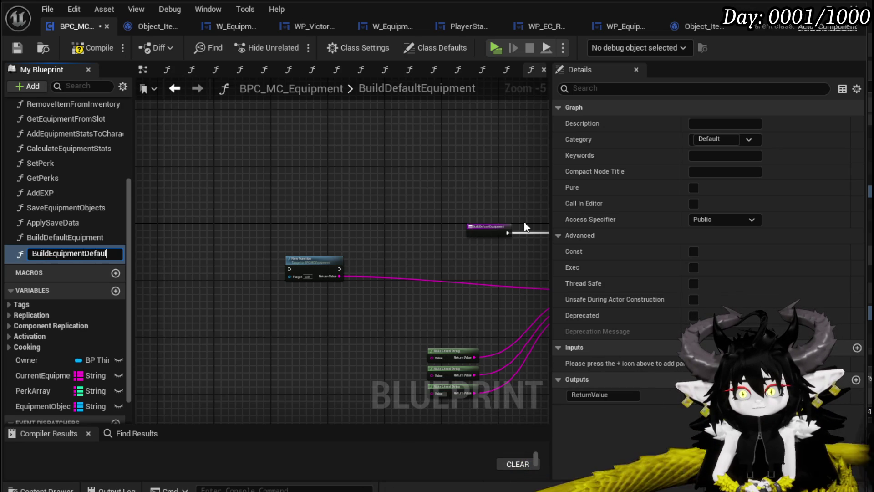
type("tString")
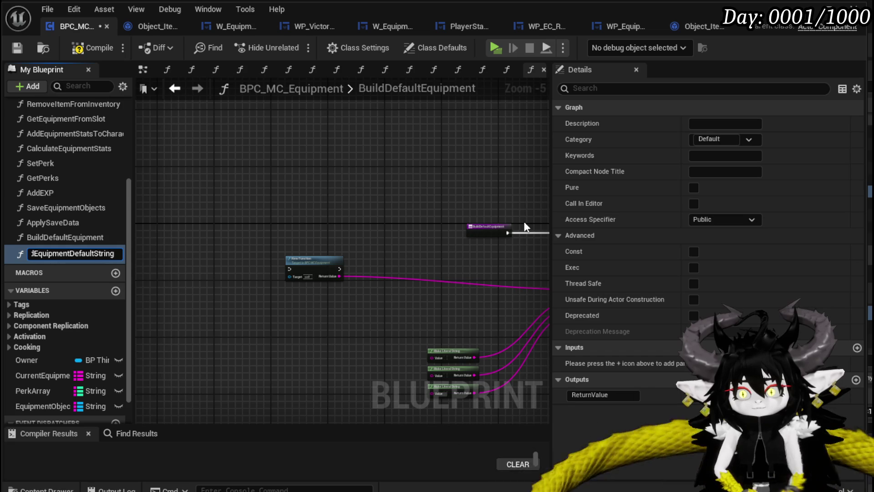
key("Return")
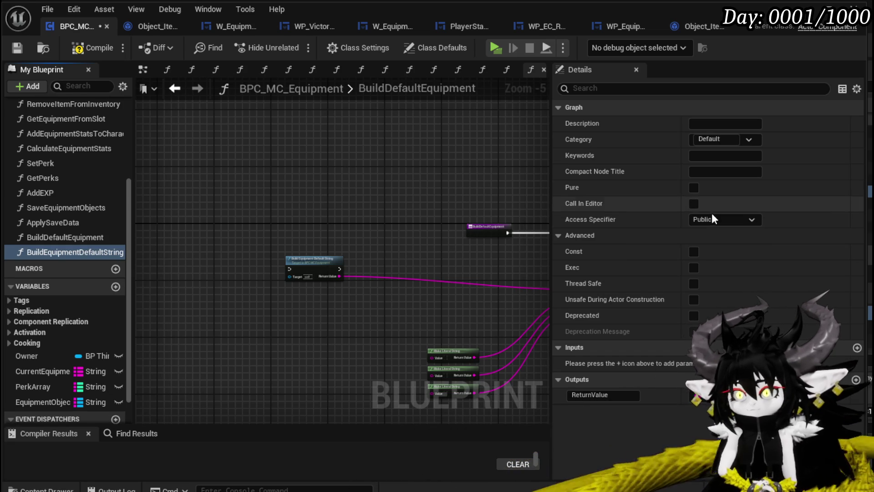
- Mark BuildEquipmentDefaultString as pure and open its function graph
left_click(693, 188)
mouse_move(312, 264)
left_mouse_down()
mouse_move(463, 282)
mouse_move(278, 244)
left_mouse_up()
scroll(324, 253, "up", 4)
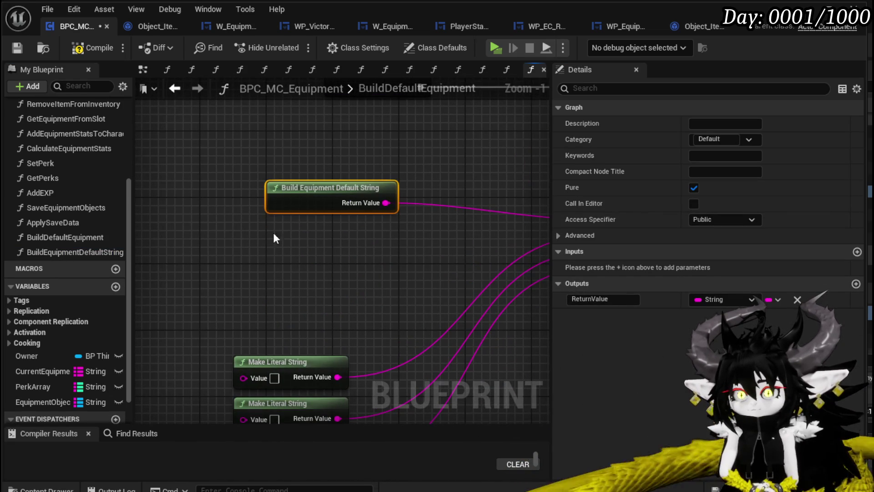
double_click(325, 184)
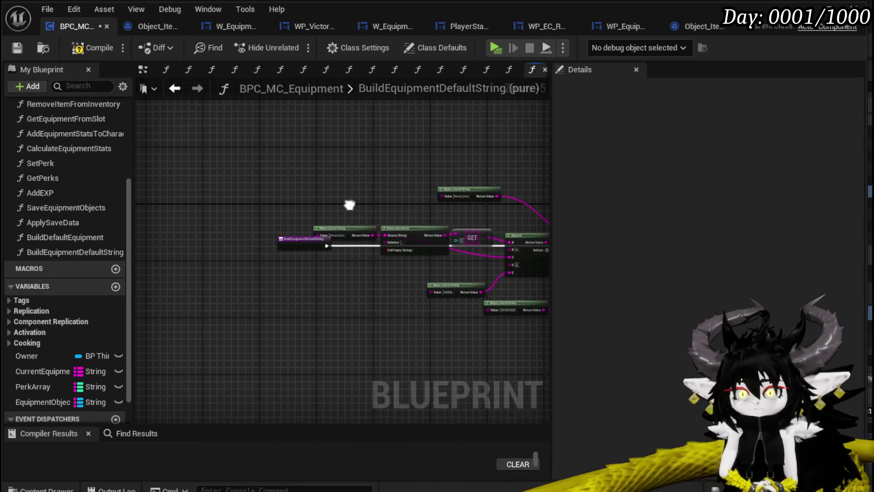
- Expose the upper Make Literal String's Value as a function input on the entry node
scroll(324, 244, "up", 4)
left_click(222, 250)
left_click_drag(214, 249, 253, 285)
type("Append")
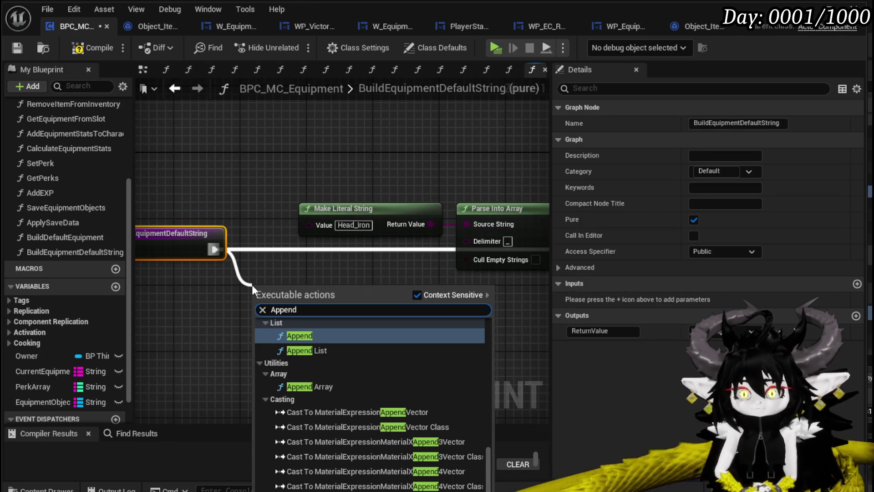
left_click(275, 257)
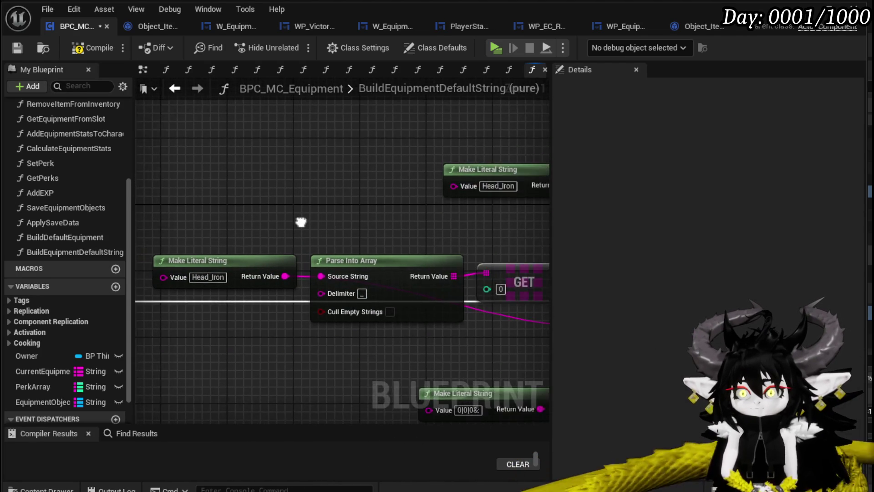
scroll(337, 201, "down", 2)
mouse_move(476, 175)
left_mouse_down()
mouse_move(217, 256)
mouse_move(255, 268)
left_mouse_up()
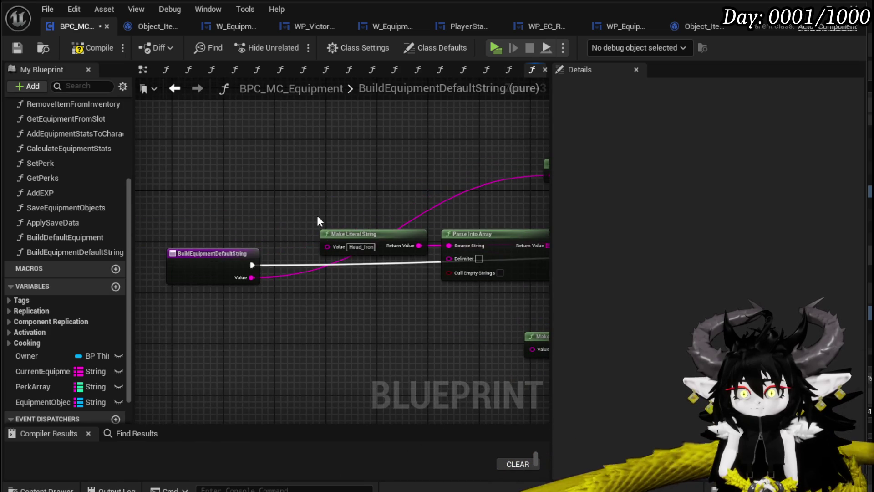
left_click_drag(308, 218, 183, 254)
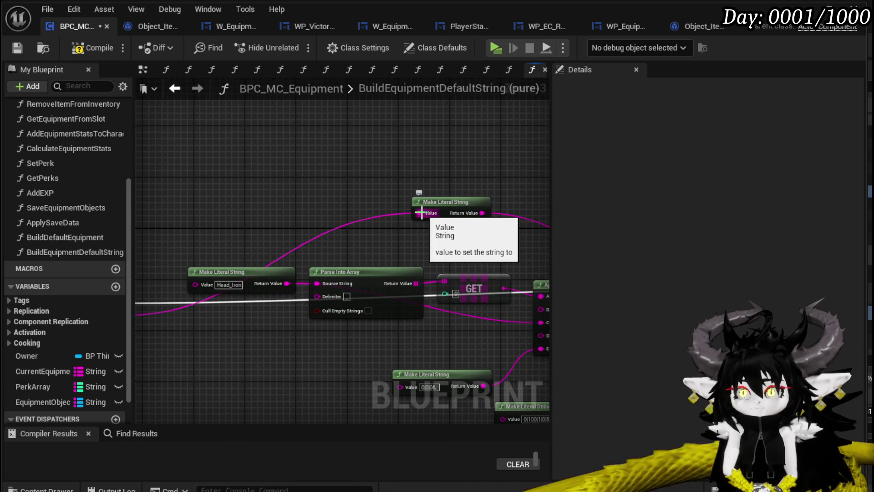
- Insert an Append node that adds '_Iron' to the function input before the literal's Value
left_click_drag(425, 212, 310, 201)
type("A")
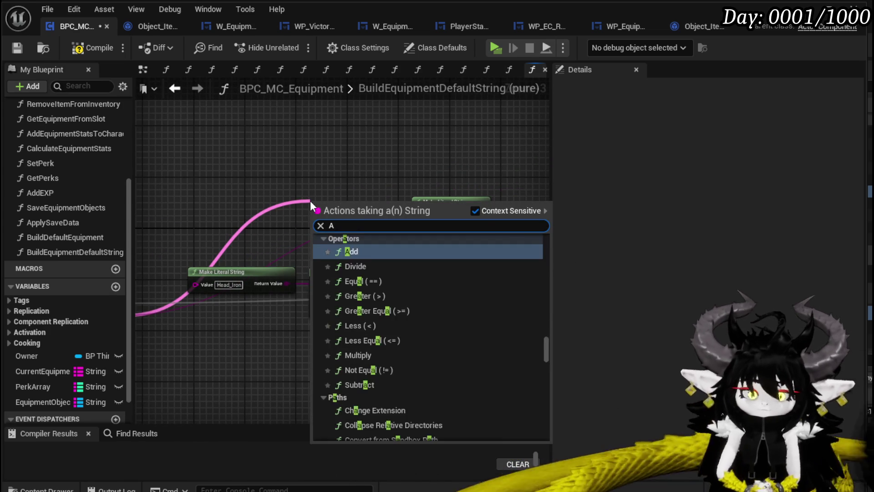
type("ppend")
key("Return")
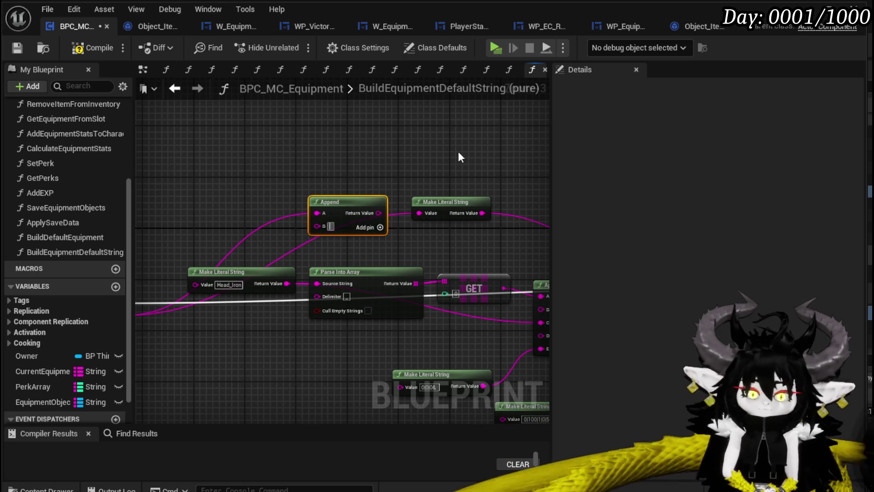
type("_Iron")
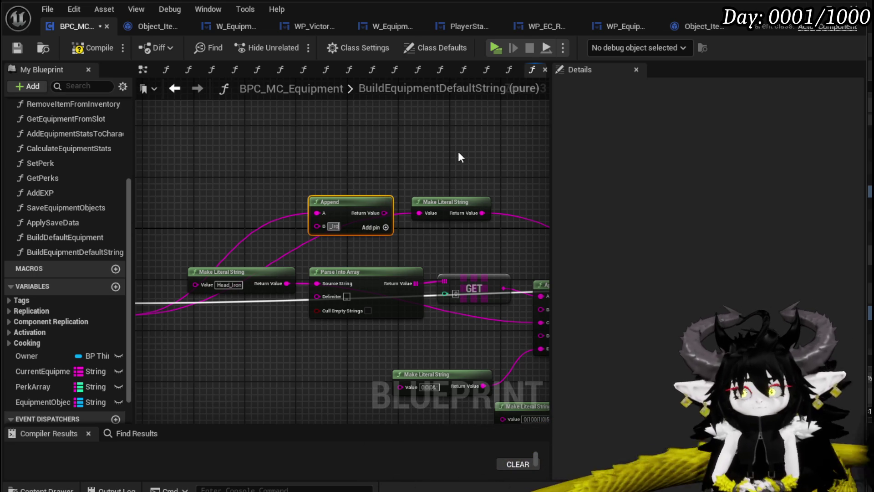
left_click_drag(387, 213, 420, 213)
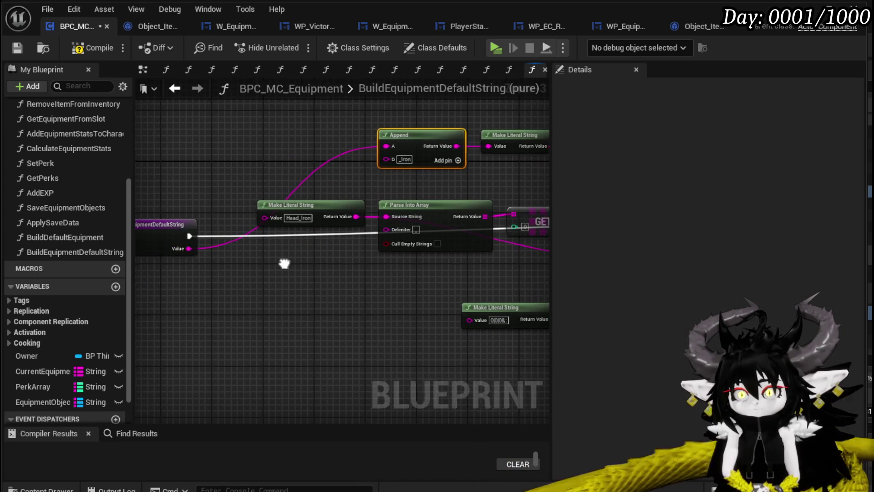
mouse_move(191, 248)
left_mouse_down()
mouse_move(383, 279)
mouse_move(378, 252)
mouse_move(409, 228)
mouse_move(407, 210)
left_mouse_up()
- Delete the leftover Parse Into Array and GET nodes from the function graph
left_click_drag(225, 202, 407, 240)
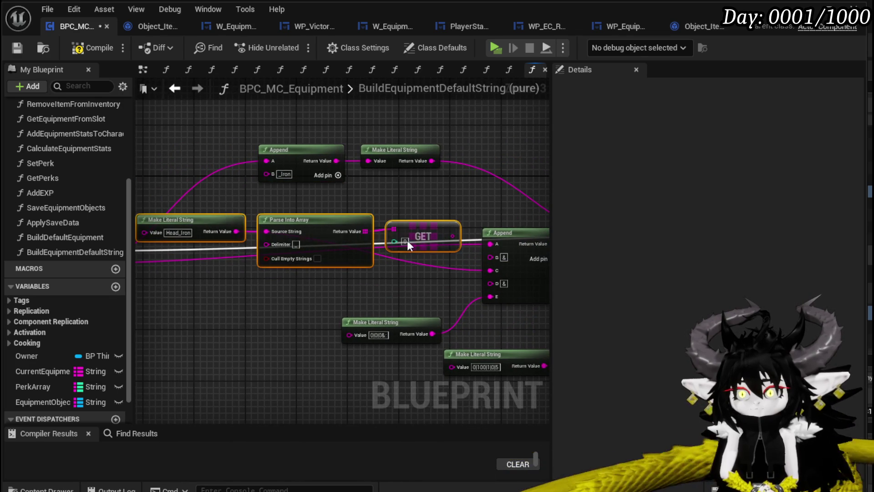
key("Delete")
scroll(437, 254, "down", 2)
mouse_move(229, 208)
left_mouse_down()
mouse_move(437, 254)
mouse_move(389, 265)
left_mouse_up()
left_click_drag(163, 192, 232, 191)
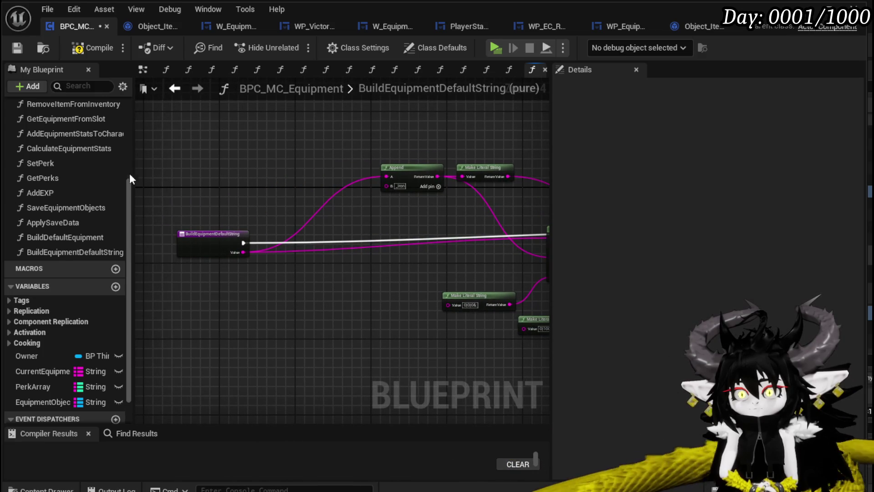
- Rename the function input to Slot and the output to EquipmentData, then return to BuildDefaultEquipment
left_click(207, 255)
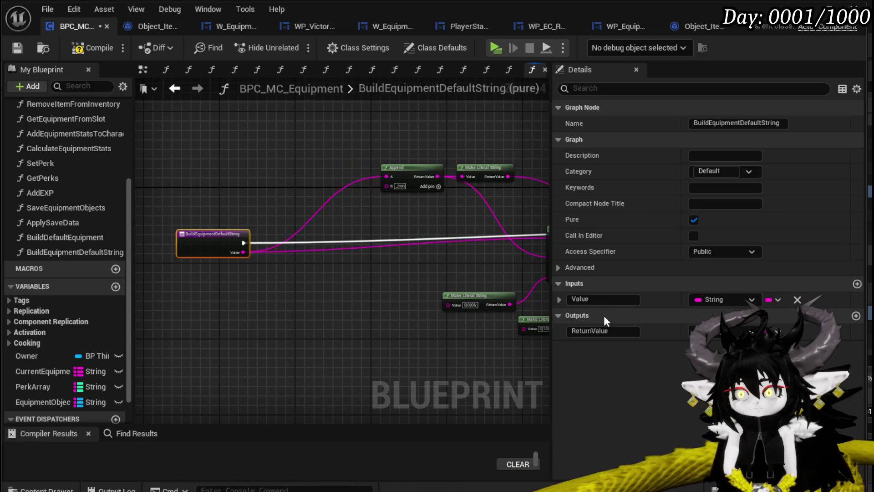
left_click(592, 299)
type("Slot")
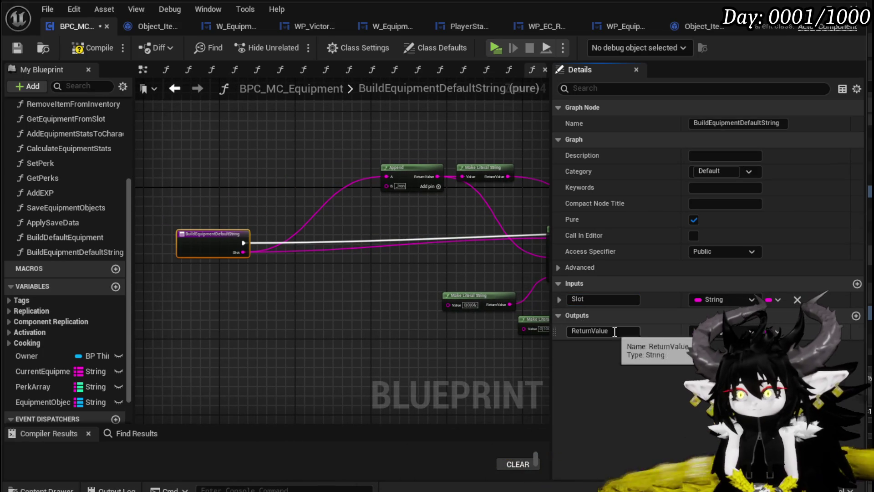
left_click(592, 331)
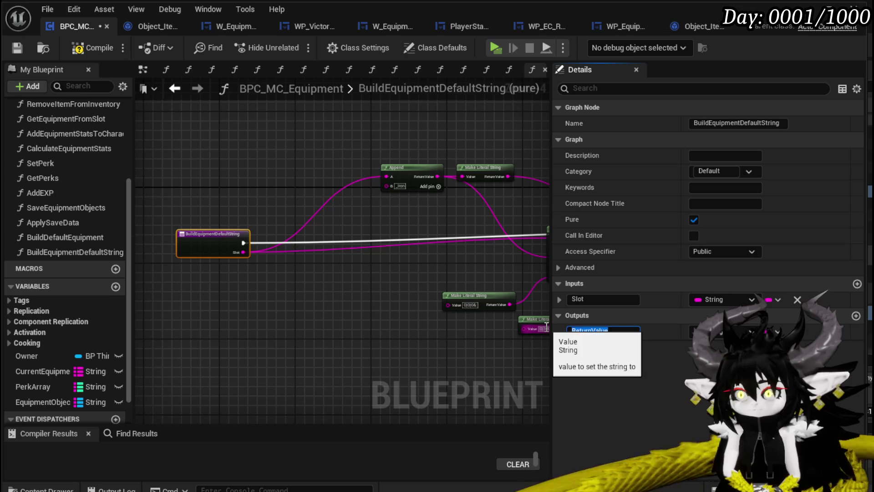
type("EquipmentData")
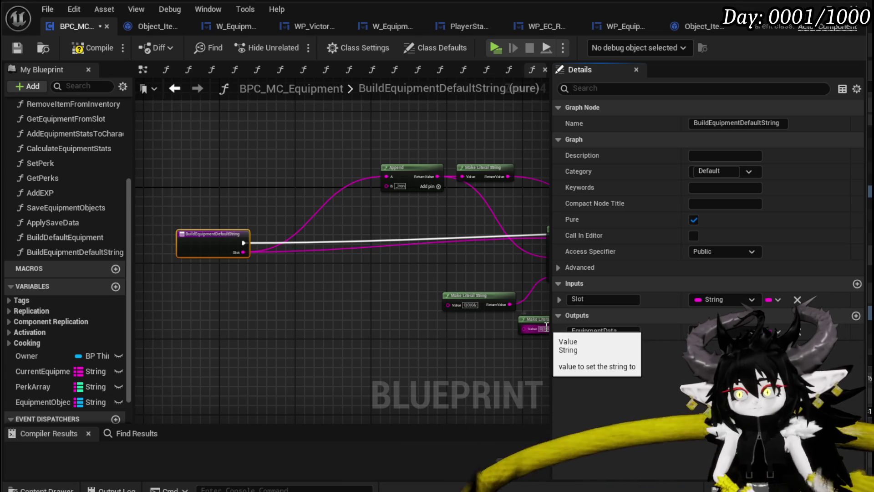
key("Return")
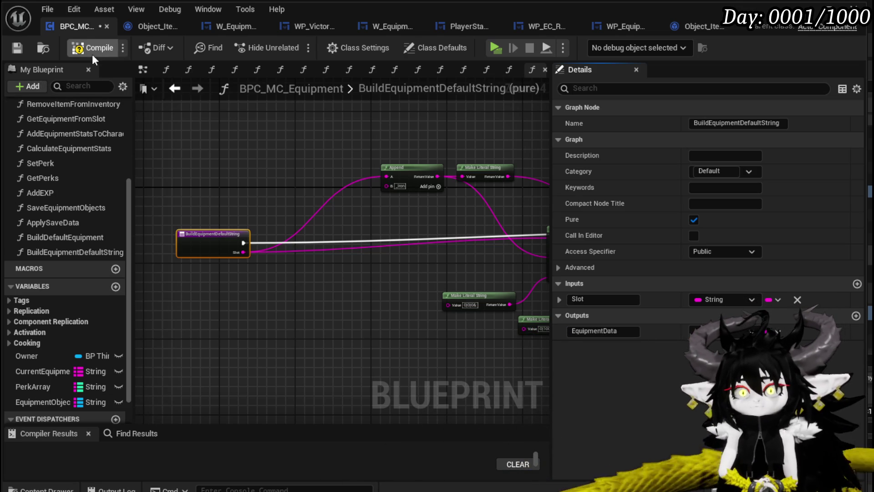
left_click(177, 88)
scroll(302, 251, "down", 2)
scroll(275, 261, "up", 3)
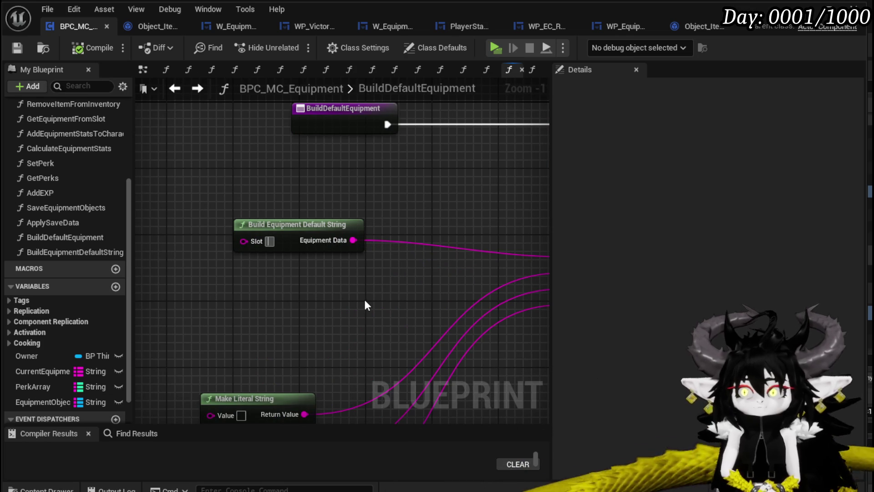
- Set the first node's Slot to Head and duplicate it into four Build Equipment Default String nodes
type("Head")
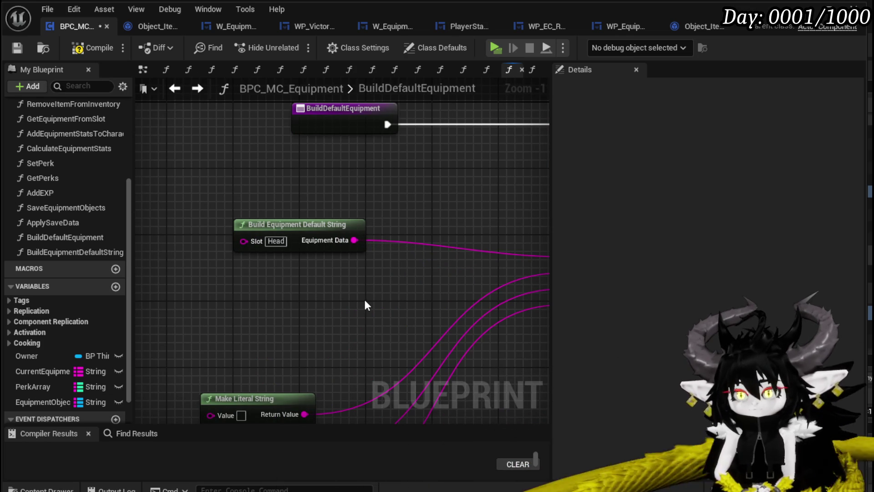
scroll(364, 290, "down", 3)
left_click(342, 252)
key("ctrl+c")
key("ctrl+v")
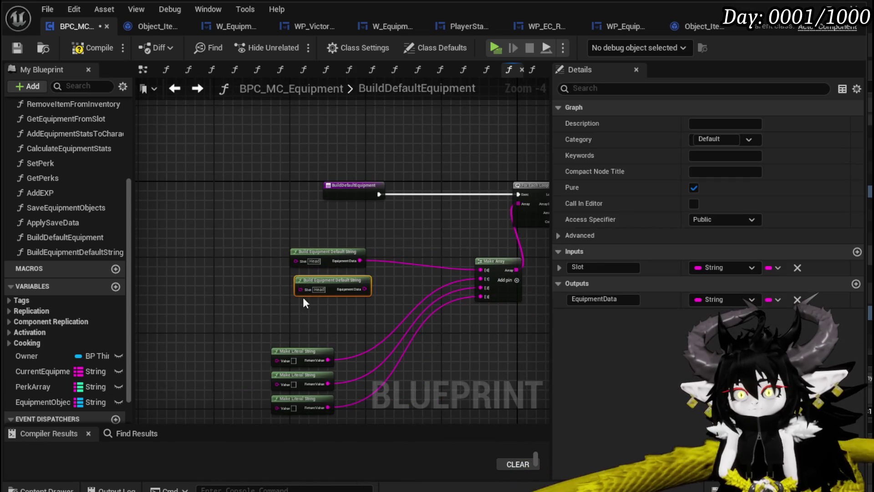
left_click_drag(320, 262, 334, 261)
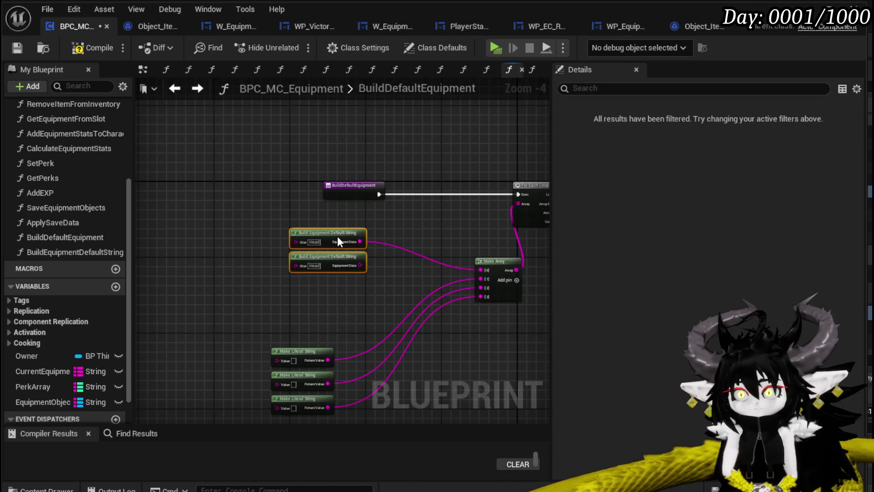
key("ctrl+c")
key("ctrl+v")
scroll(351, 295, "up", 3)
- Set the other three nodes' Slot values to Chest, Hands and Legs
type("Ch")
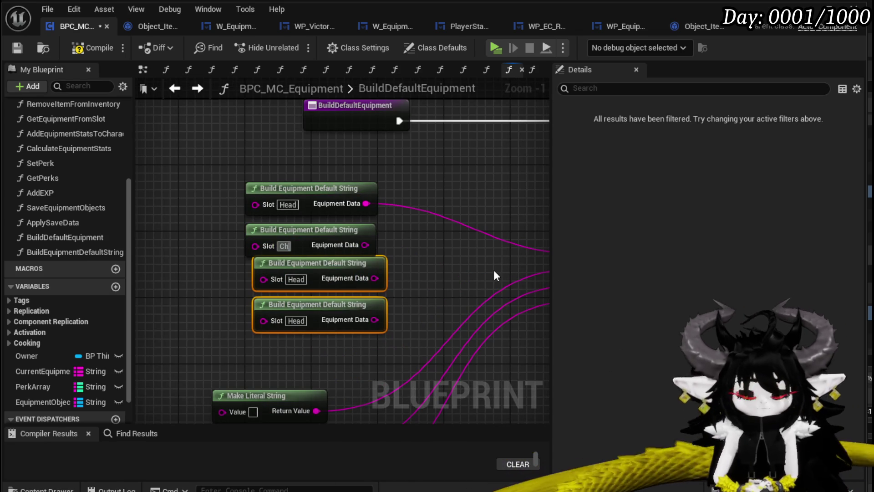
type("est")
key("Return")
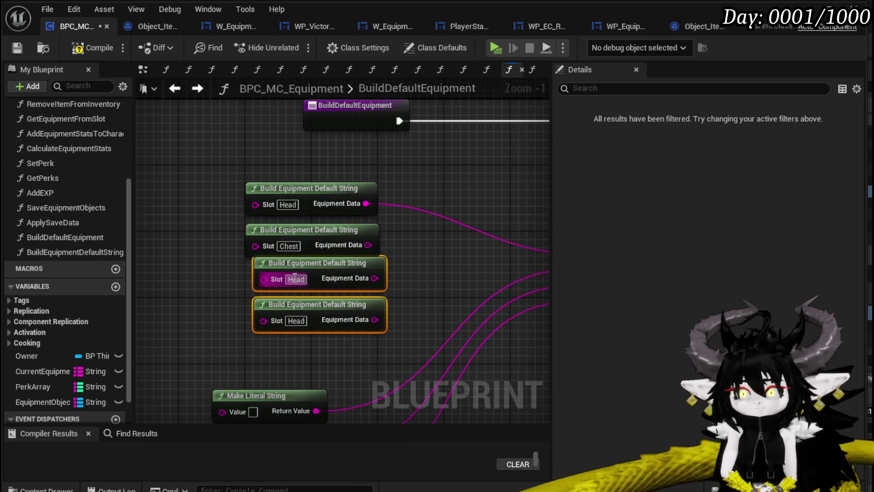
type("Hand")
key("Return")
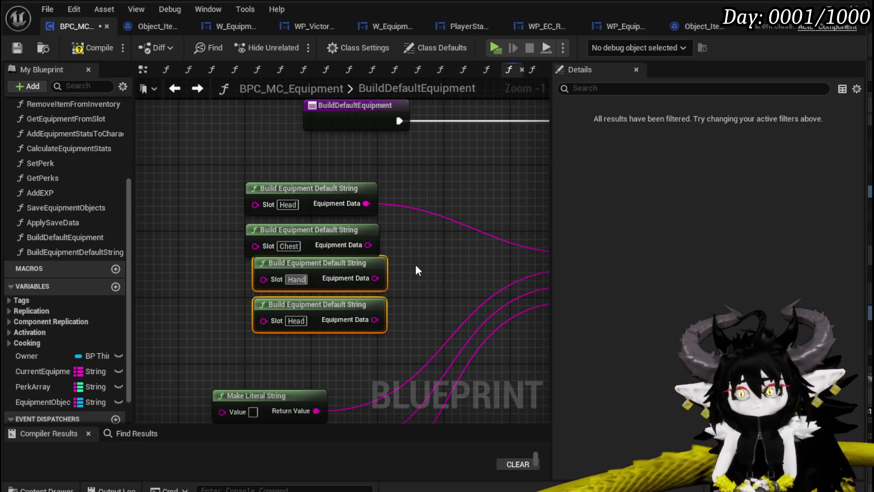
left_click(305, 280)
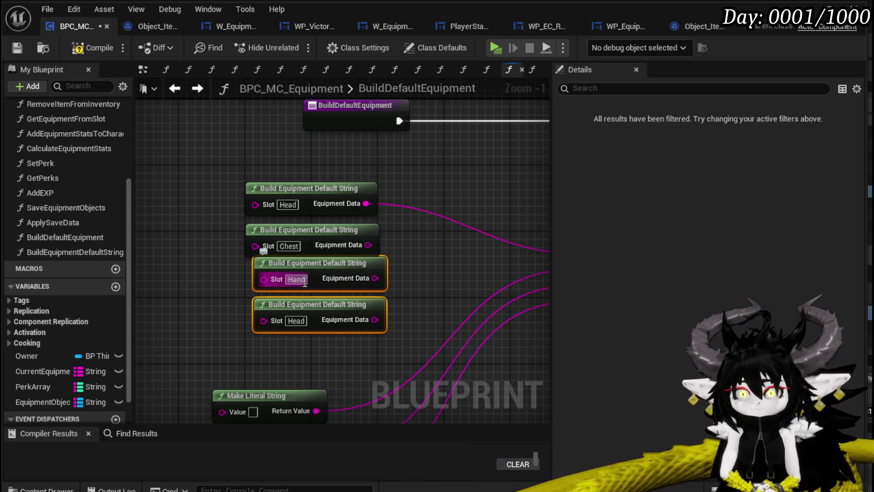
type("s")
key("Return")
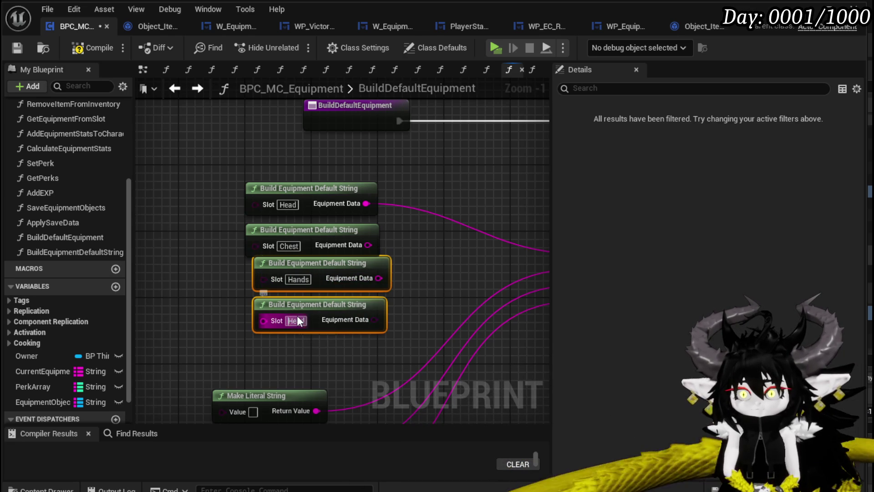
left_click(297, 321)
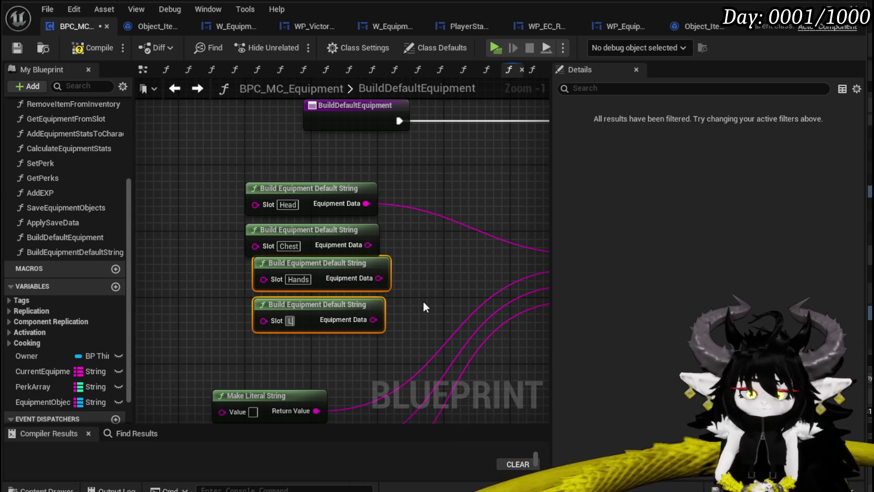
type("Legs")
key("Return")
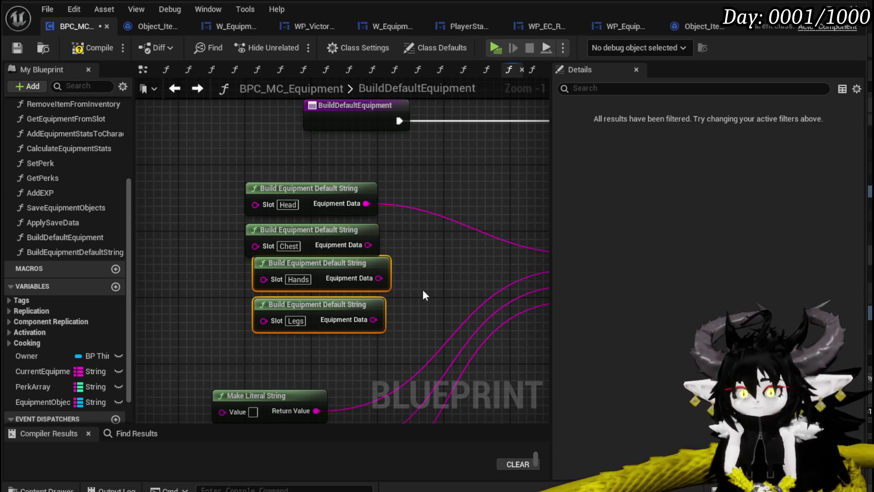
- Wire the Chest, Hands and Legs Equipment Data outputs into Make Array's inputs
mouse_move(367, 245)
left_mouse_down()
mouse_move(601, 285)
mouse_move(114, 274)
mouse_move(400, 285)
mouse_move(424, 271)
left_mouse_up()
mouse_move(228, 278)
left_mouse_down()
mouse_move(467, 298)
mouse_move(429, 287)
left_mouse_up()
left_click_drag(222, 319, 438, 301)
scroll(211, 328, "down", 2)
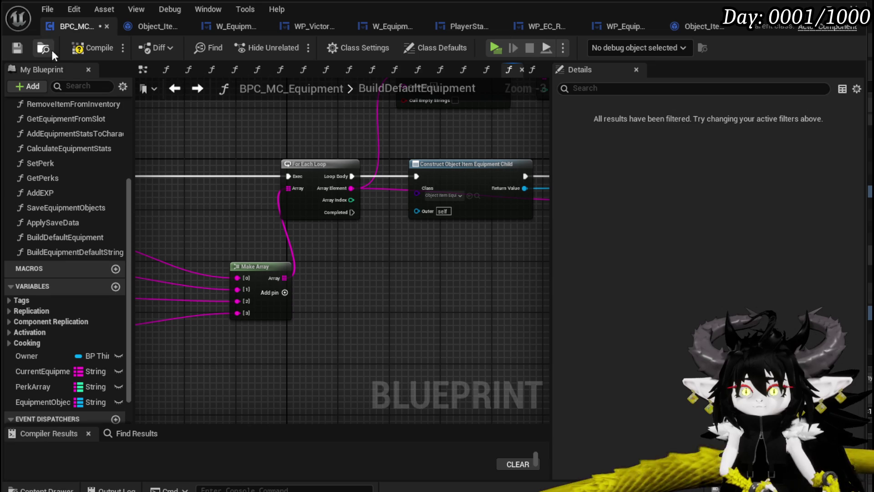
- Compile the blueprint and move the BuildDefaultEquipment entry node left
left_click(74, 49)
scroll(244, 199, "down", 2)
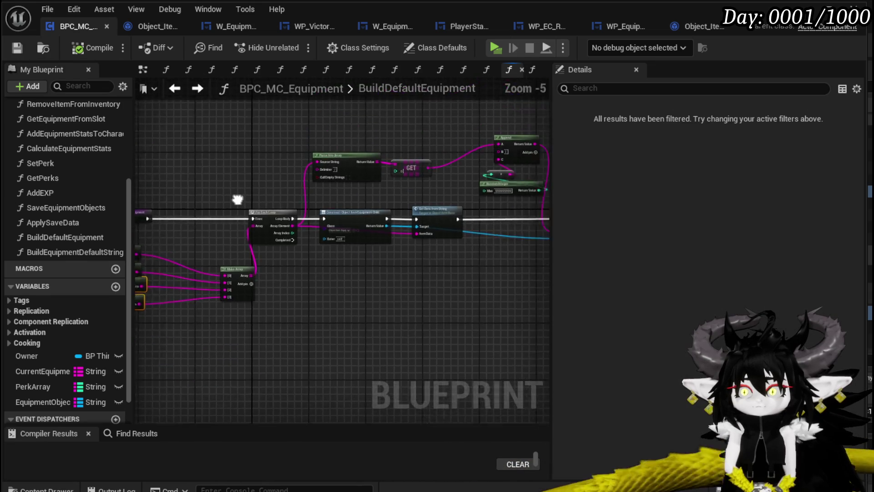
scroll(334, 190, "up", 3)
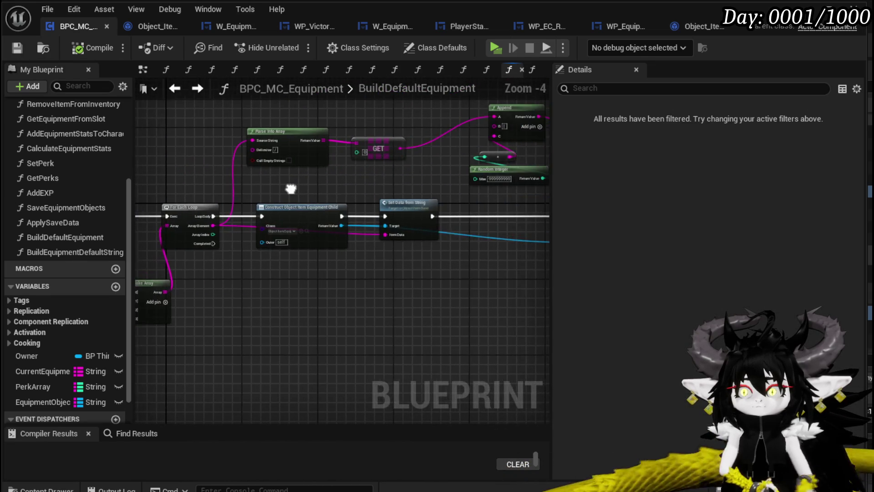
left_click_drag(182, 220, 142, 220)
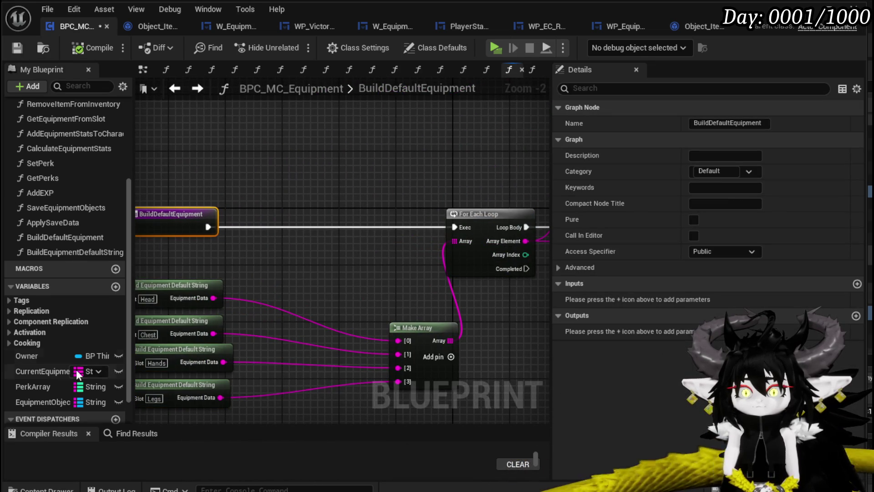
- Insert a Clear on Equipment Objects between the function entry and the For Each Loop
mouse_move(33, 401)
left_mouse_down()
mouse_move(201, 126)
mouse_move(142, 157)
left_mouse_up()
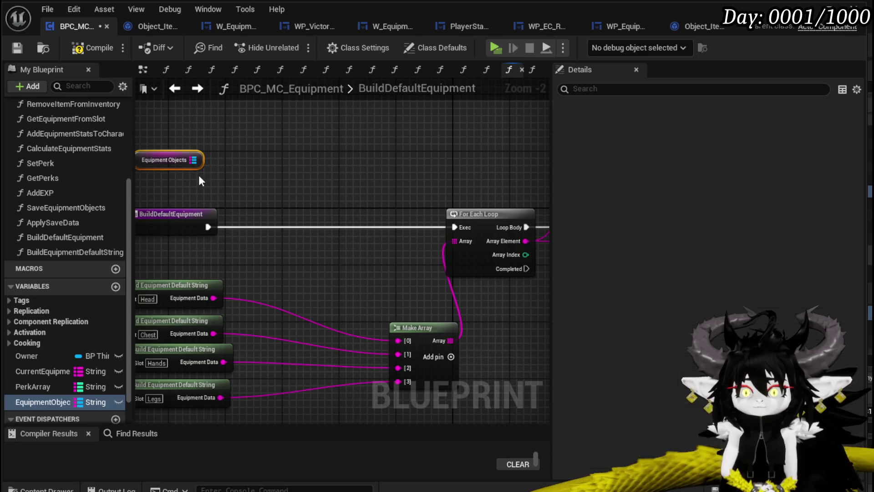
left_click_drag(201, 160, 252, 163)
type("Clear")
left_click(301, 246)
left_click_drag(287, 168, 330, 224)
mouse_move(209, 227)
left_mouse_down()
mouse_move(310, 234)
mouse_move(298, 228)
left_mouse_up()
left_click_drag(352, 227, 454, 227)
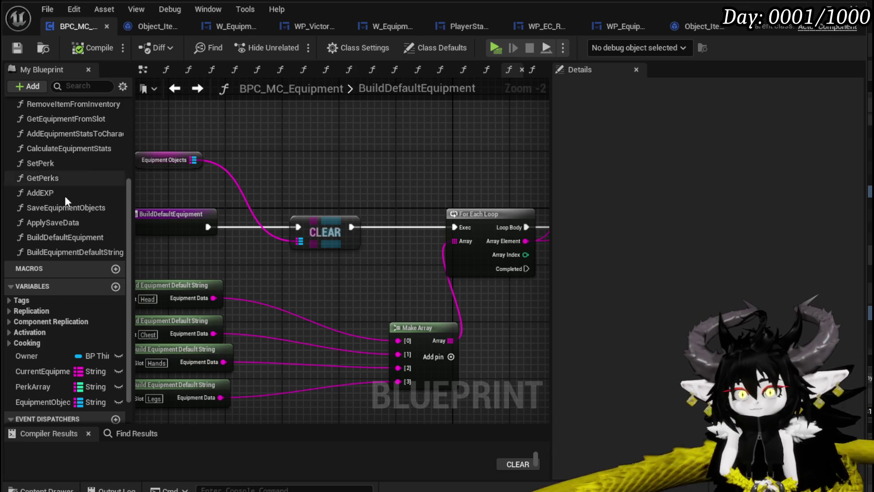
- In the EventGraph, chain a Build Default Equipment call after Debug Key K, then compile and save
left_click(143, 69)
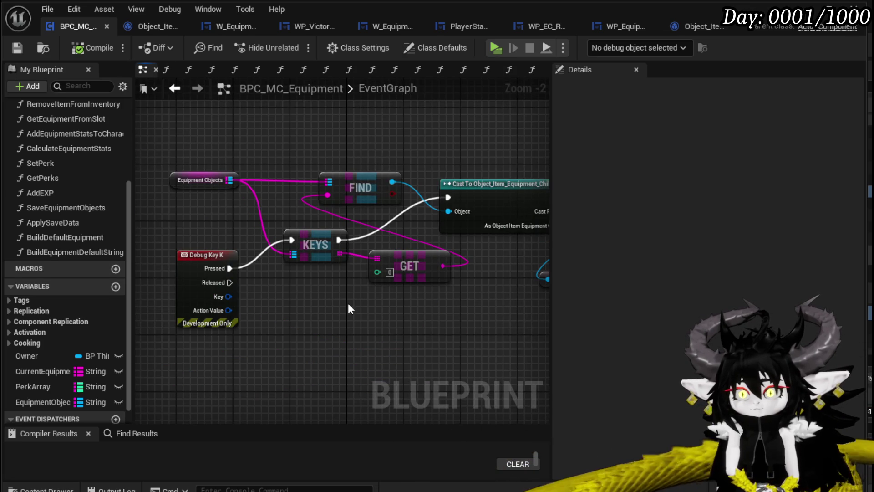
left_click_drag(199, 248, 192, 318)
left_click_drag(72, 237, 331, 340)
mouse_move(223, 340)
left_mouse_down()
mouse_move(381, 364)
mouse_move(356, 361)
left_mouse_up()
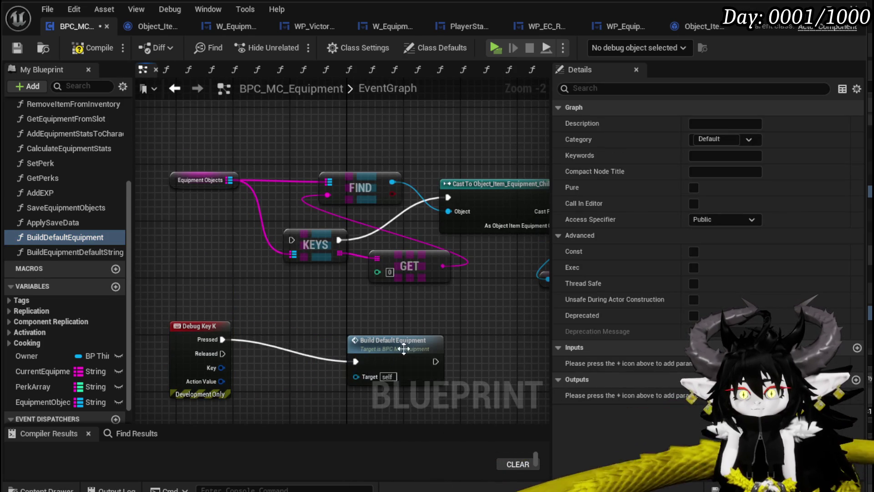
left_click_drag(404, 348, 324, 327)
left_click(264, 290)
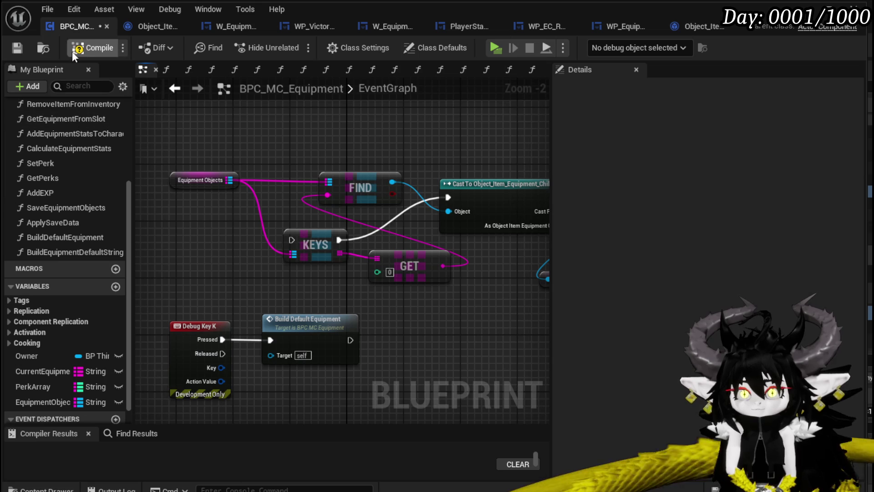
left_click(14, 50)
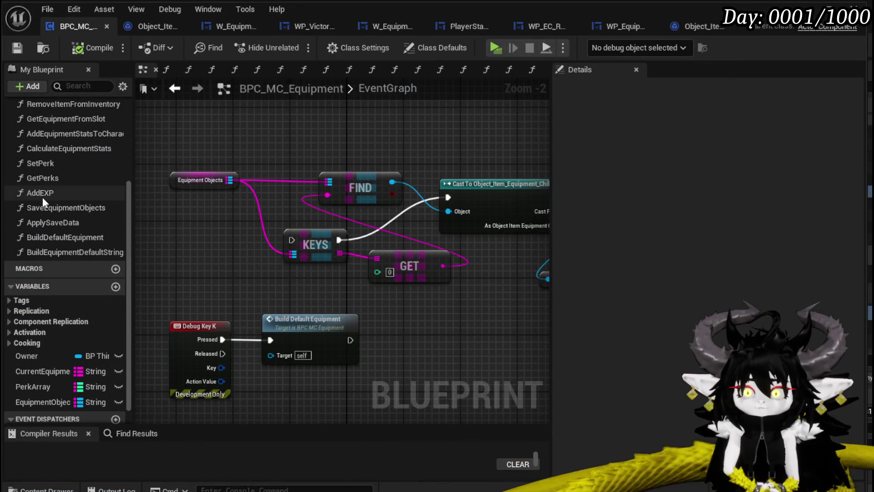
- Add an Add Equipment Stats to Character call, save the blueprint, and start playing the level
scroll(68, 213, "up", 1)
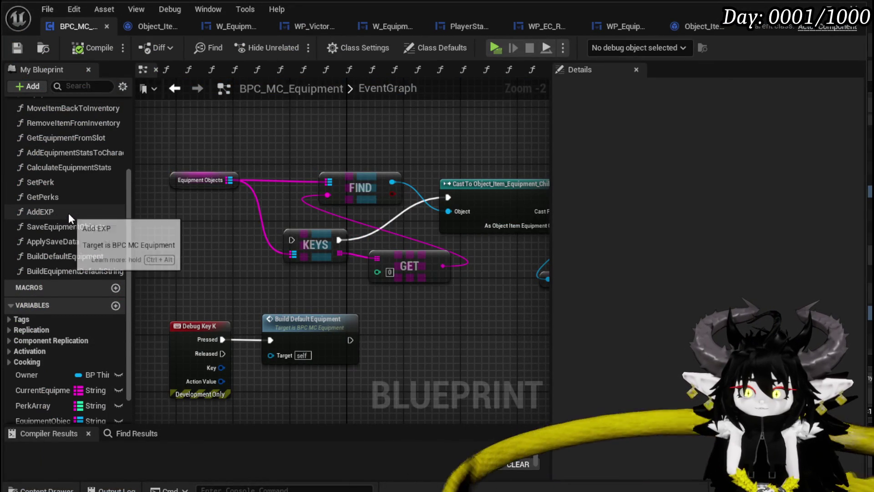
double_click(58, 153)
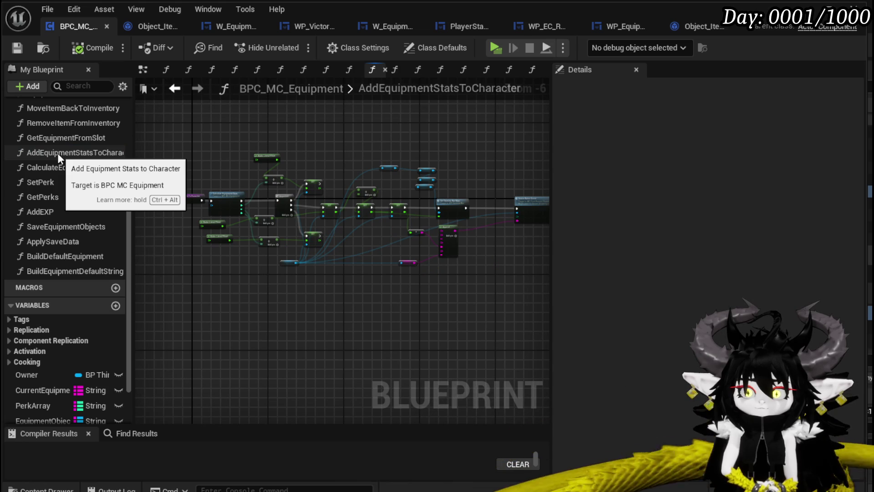
left_click(144, 67)
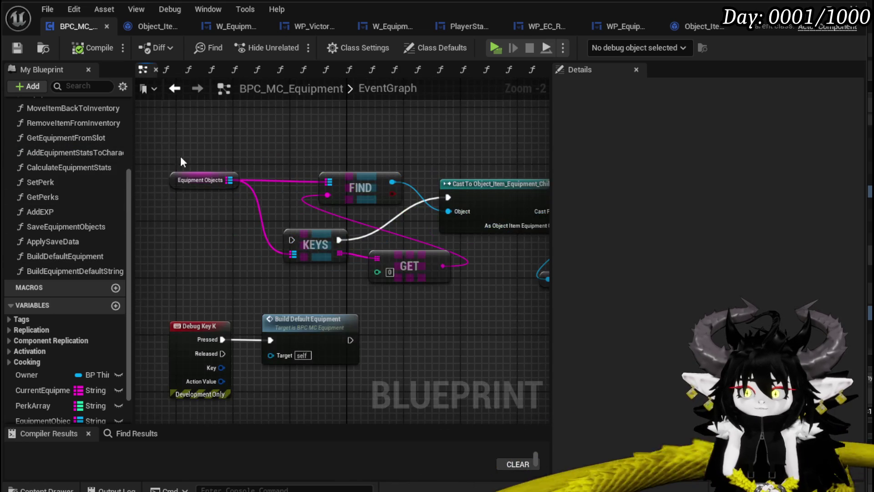
mouse_move(43, 154)
left_mouse_down()
mouse_move(445, 314)
mouse_move(388, 327)
mouse_move(399, 347)
mouse_move(409, 331)
left_mouse_up()
left_click(307, 273)
left_click(17, 48)
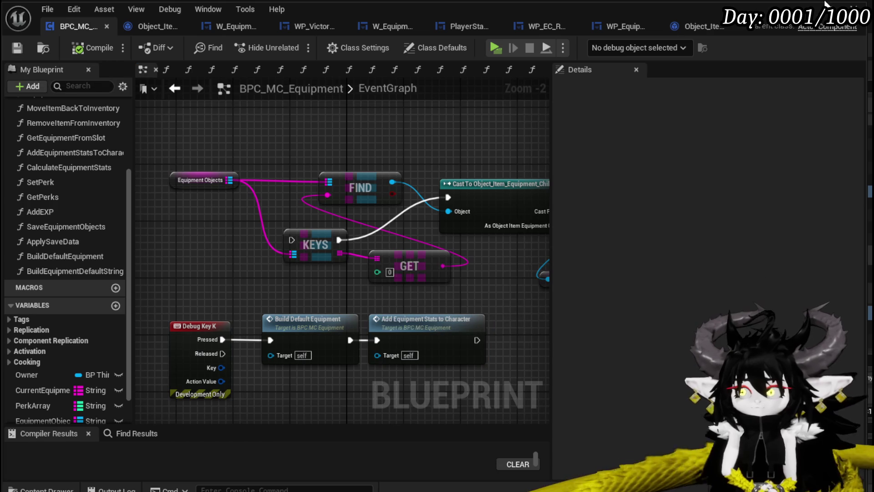
key("alt+Tab")
left_click(291, 45)
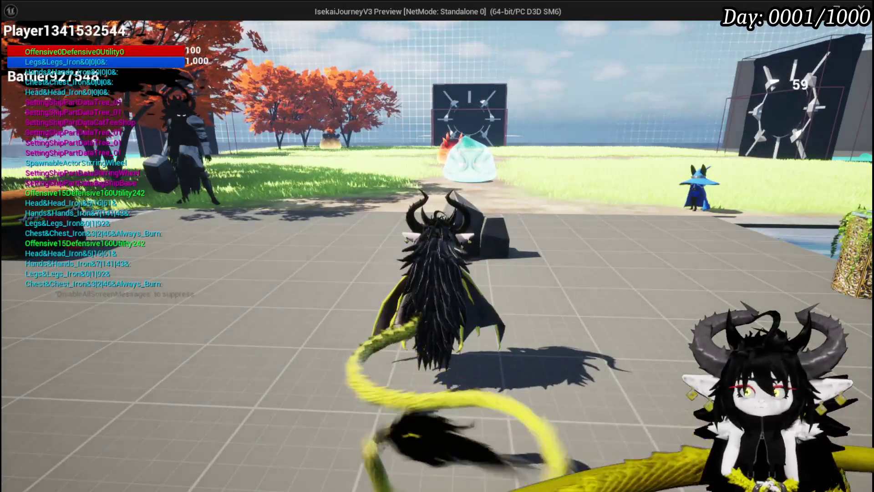
- In the equipment menu, review the Iron helmet, chest armour, gloves and leg armour
key("space")
key("Tab")
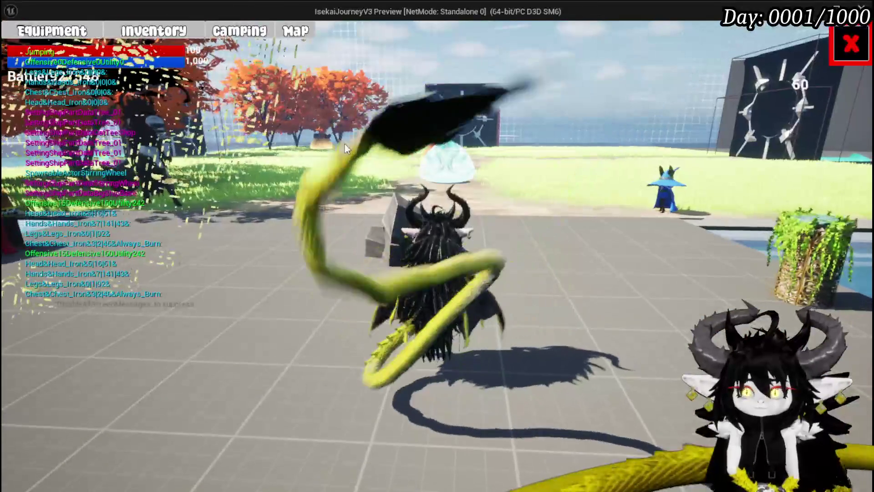
left_click(39, 37)
mouse_move(89, 125)
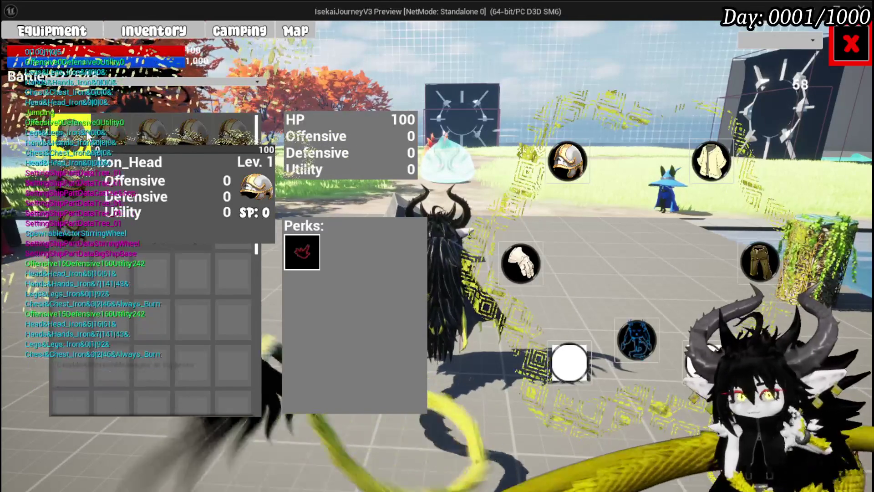
left_click(711, 161)
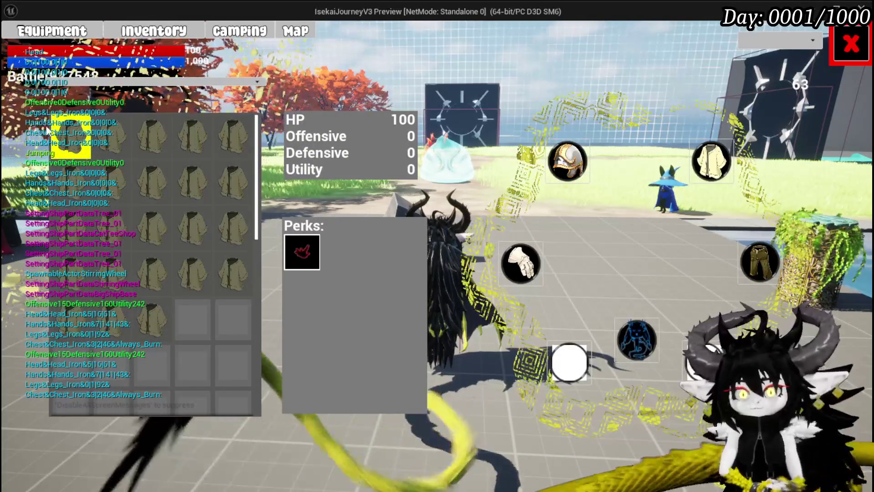
left_click(521, 263)
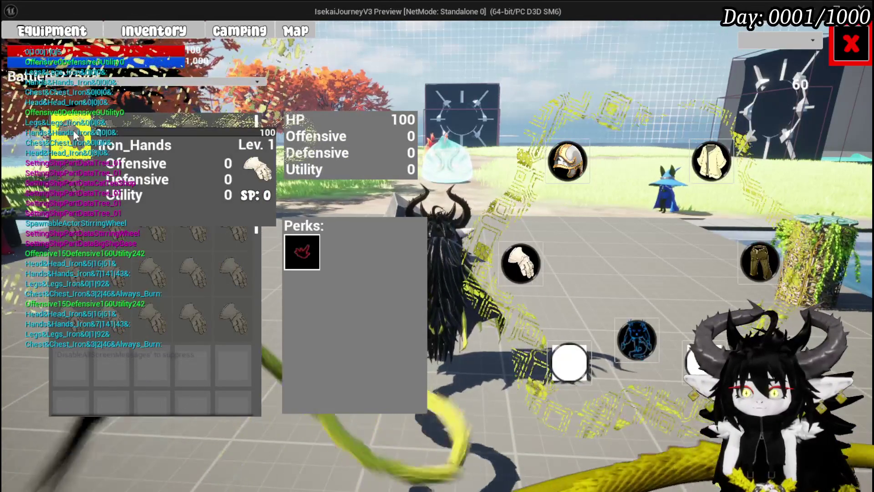
left_click(763, 257)
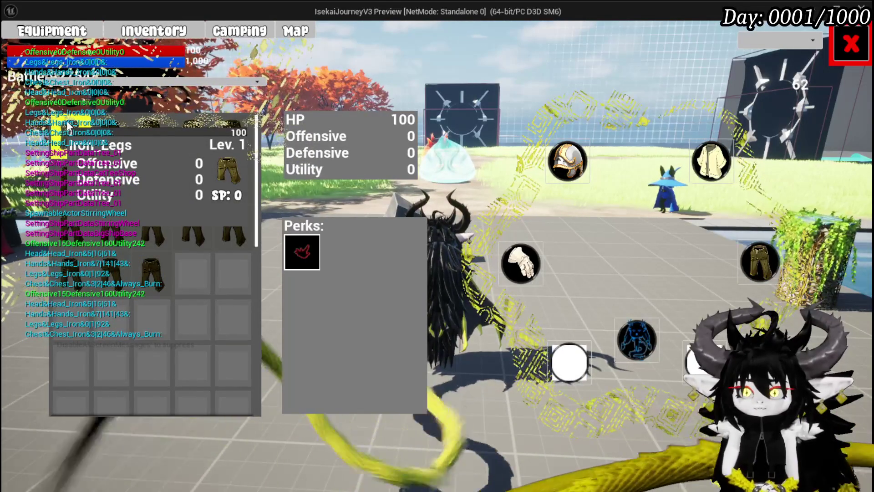
- Close the equipment menu and run and jump toward the glowing stump
left_click(851, 44)
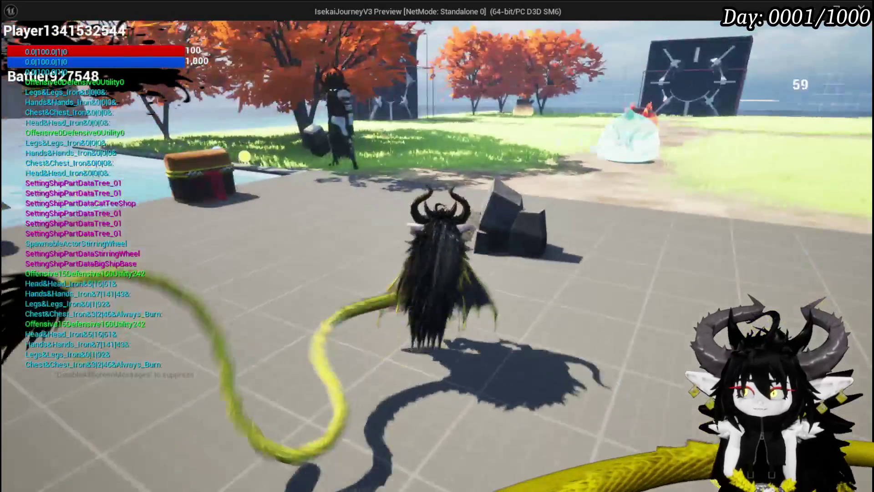
key("w")
key("space")
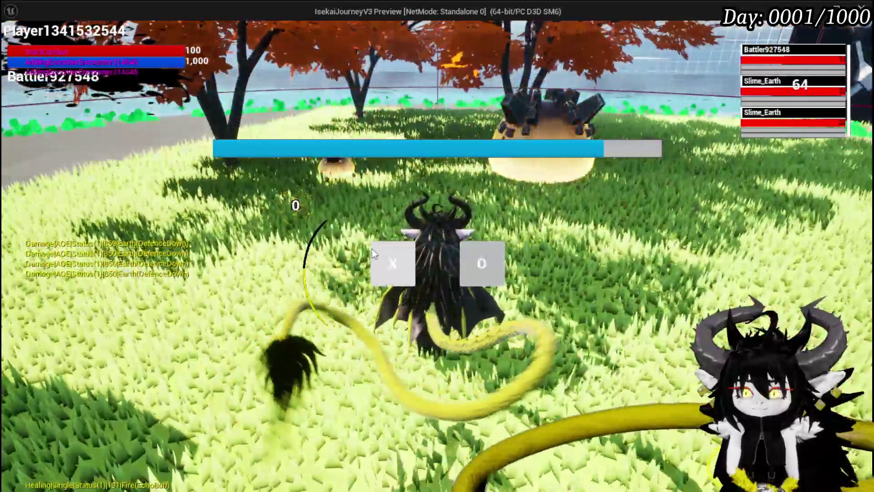
- Confirm entering the battle against the two Slime_Earth enemies
left_click(372, 250)
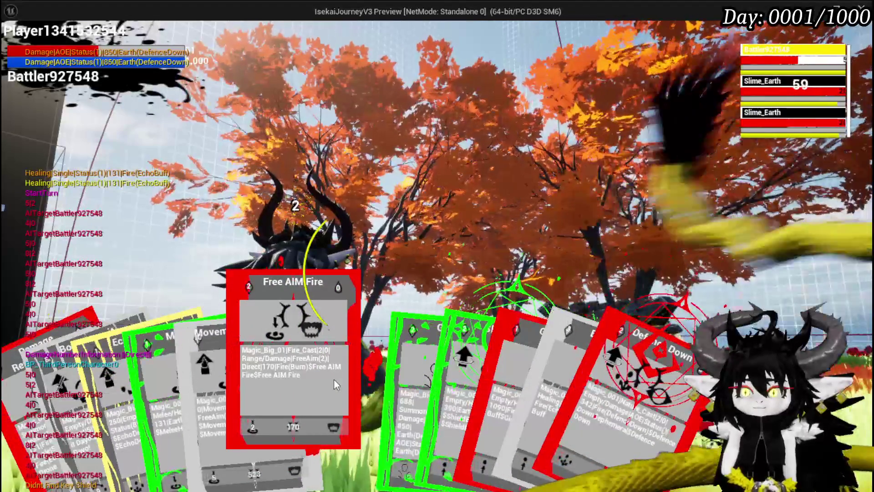
- Aim and cast the Free AIM Fire card, stop the game preview, and save the level
left_click(334, 380)
left_click(396, 323)
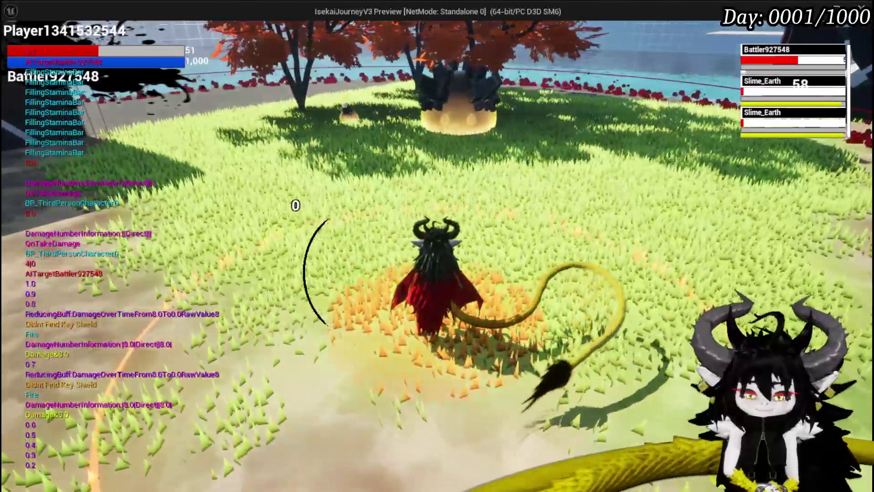
key("Escape")
left_click(17, 44)
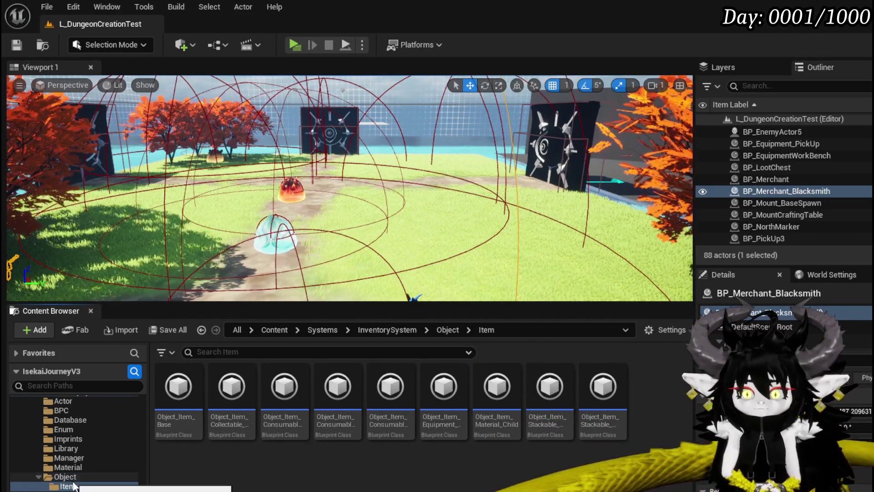
- Return to the CombatSystem/Object folder and open the Object_DamageSequence and Battler_Object Blueprints
scroll(75, 487, "up", 5)
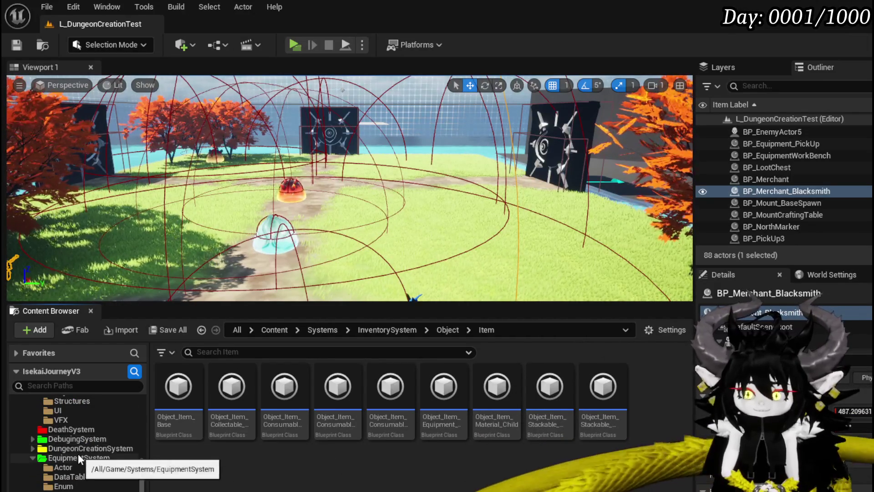
scroll(78, 451, "up", 8)
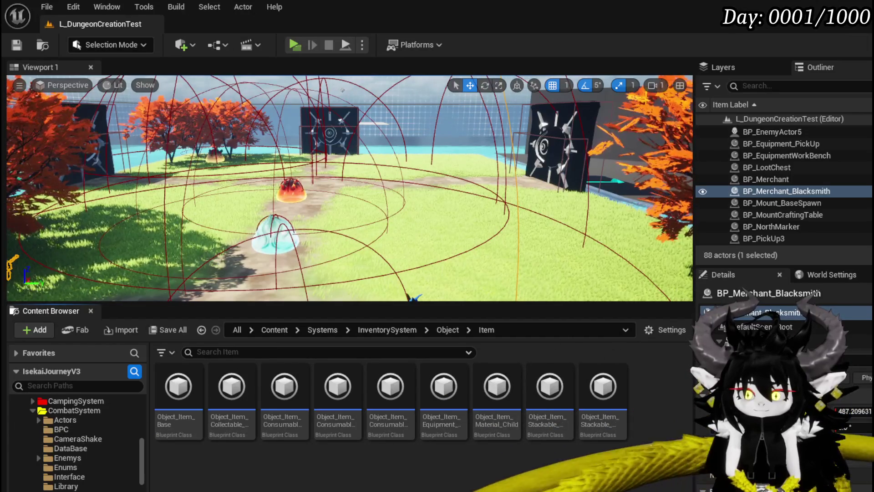
key("alt+Left")
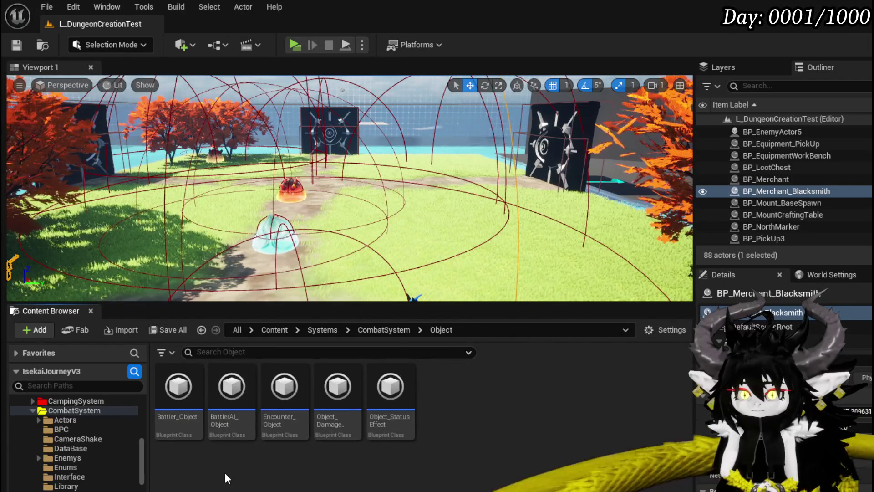
double_click(331, 400)
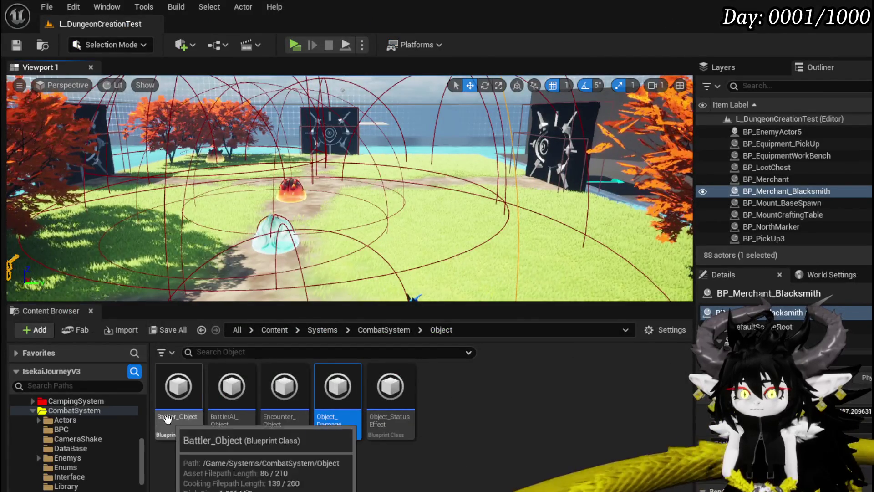
double_click(178, 396)
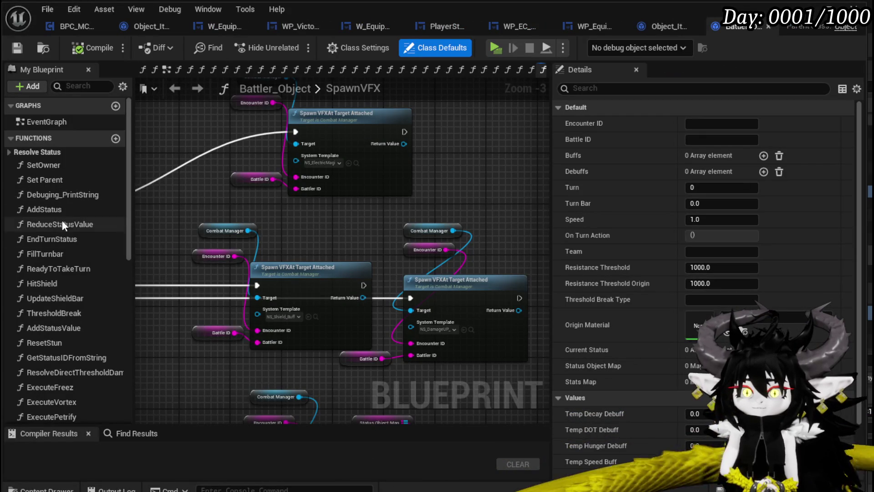
- Open the FillTurnbar function graph and inspect the Clamp, Speed and divide nodes, undoing an accidental edit
double_click(56, 253)
left_click_drag(332, 277, 168, 293)
left_click_drag(283, 253, 137, 256)
scroll(356, 250, "up", 2)
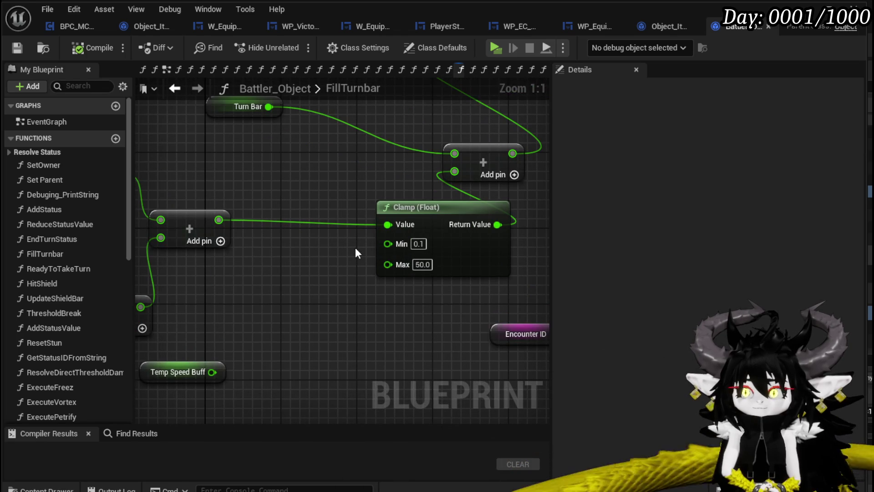
left_click_drag(285, 248, 508, 242)
left_click(194, 154)
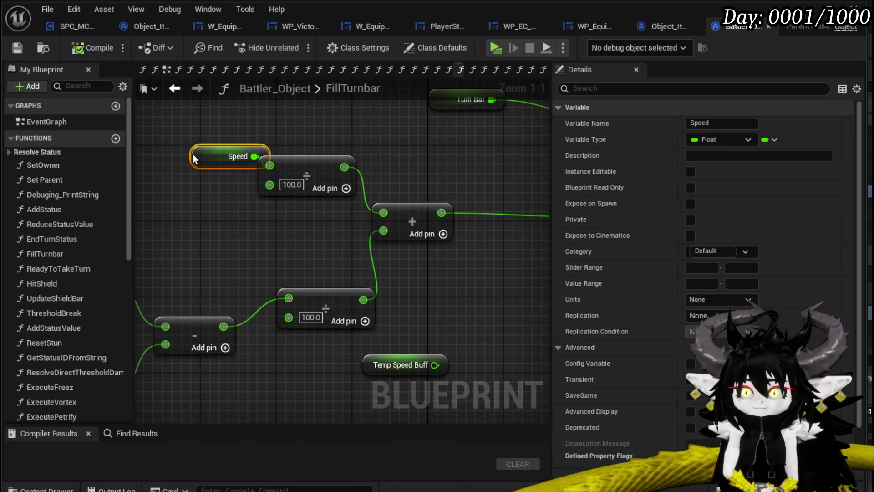
left_click(324, 166)
key("ctrl+z")
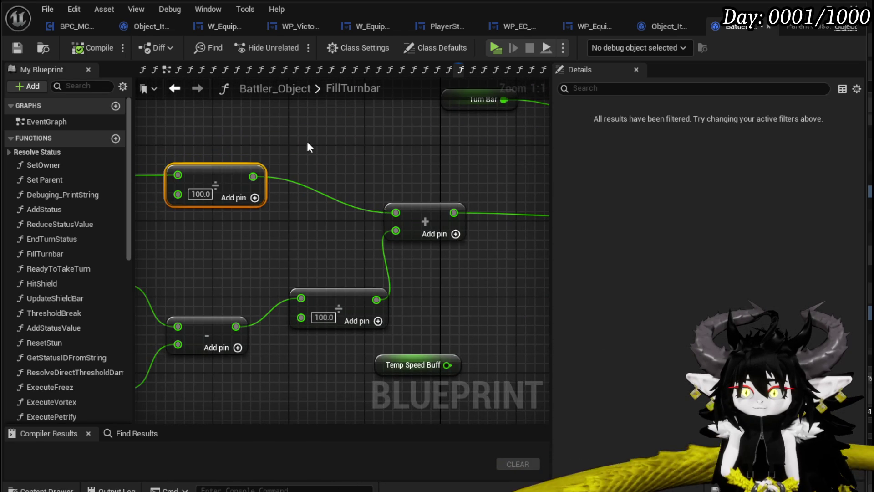
- Set the Clamp (Float) Min to 1.0 and compile Battler_Object
scroll(407, 143, "down", 2)
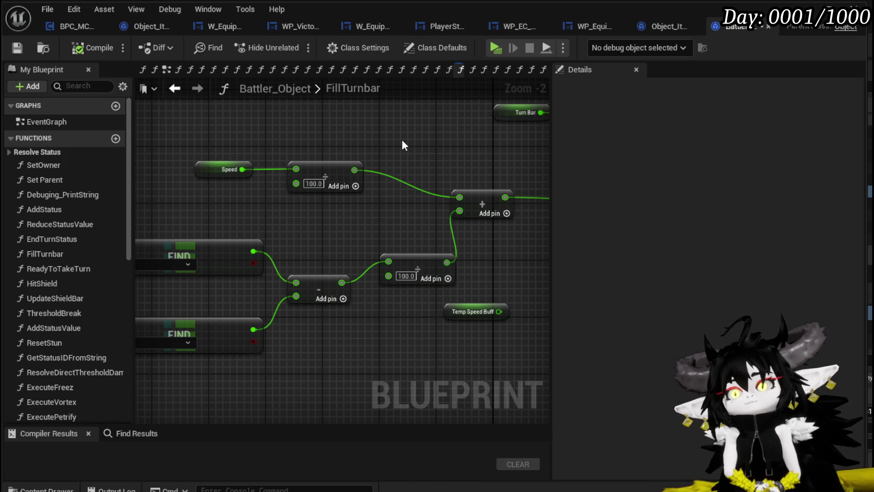
scroll(402, 139, "down", 2)
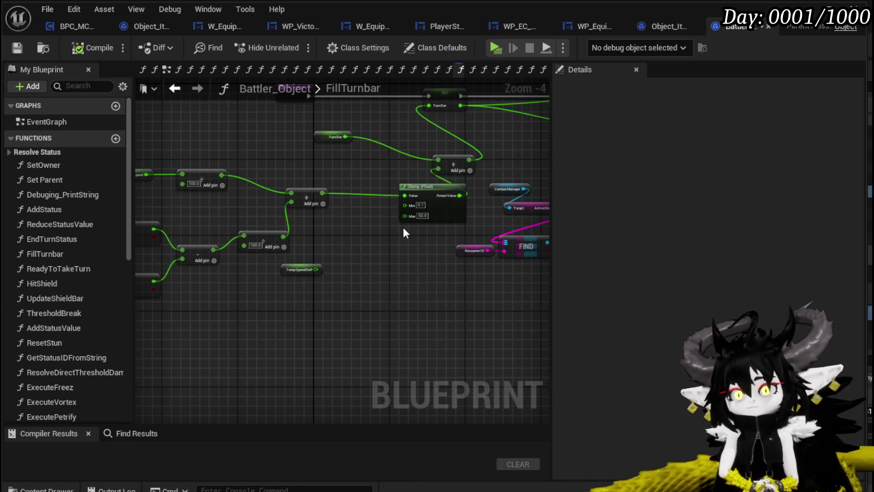
scroll(370, 224, "up", 2)
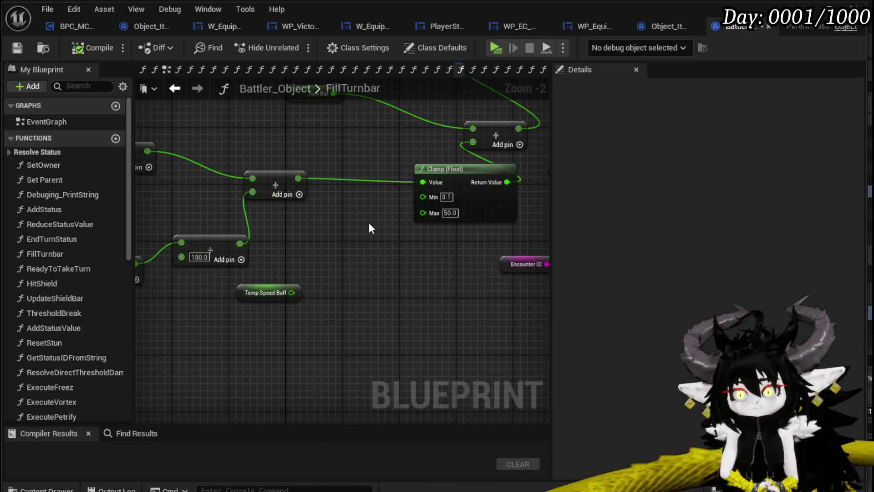
left_click_drag(356, 233, 208, 285)
type("1")
key("Return")
left_click(109, 50)
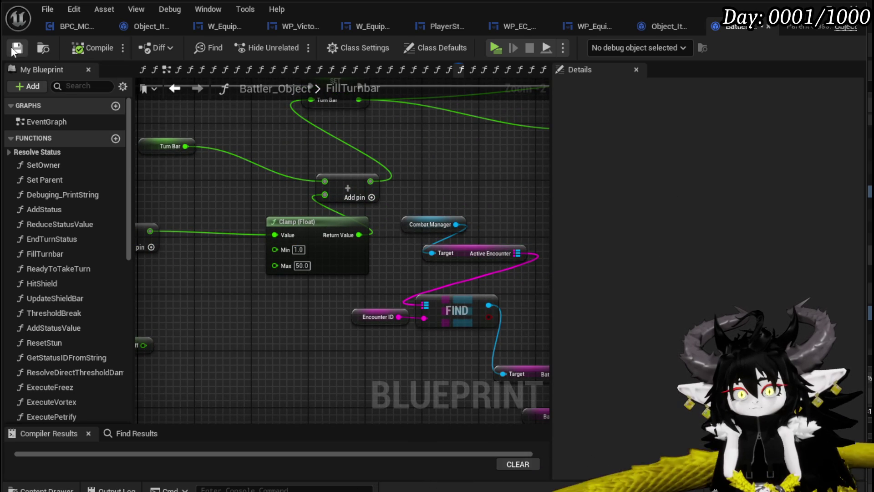
left_click_drag(264, 181, 524, 211)
mouse_move(364, 174)
left_mouse_down()
mouse_move(314, 159)
mouse_move(366, 166)
left_mouse_up()
- Save the Blueprint changes, launch the preview, and walk into an earth slime to start combat
key("ctrl+s")
key("alt+Tab")
left_click(294, 44)
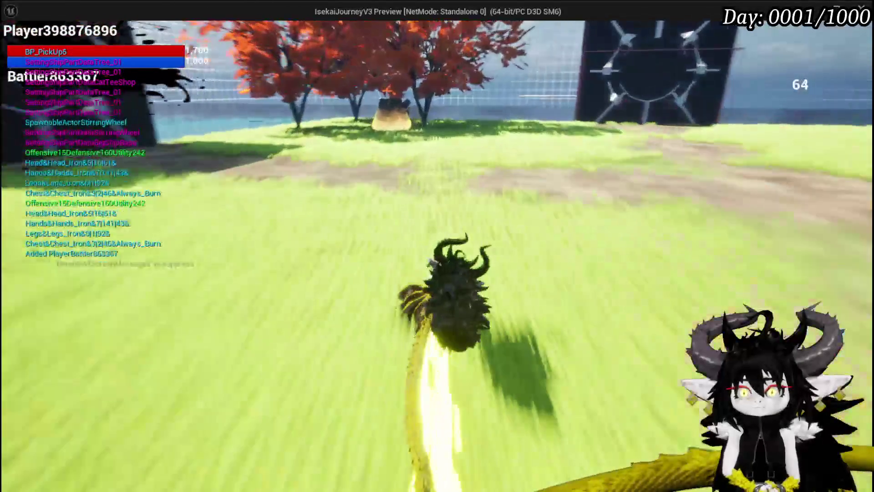
key("space")
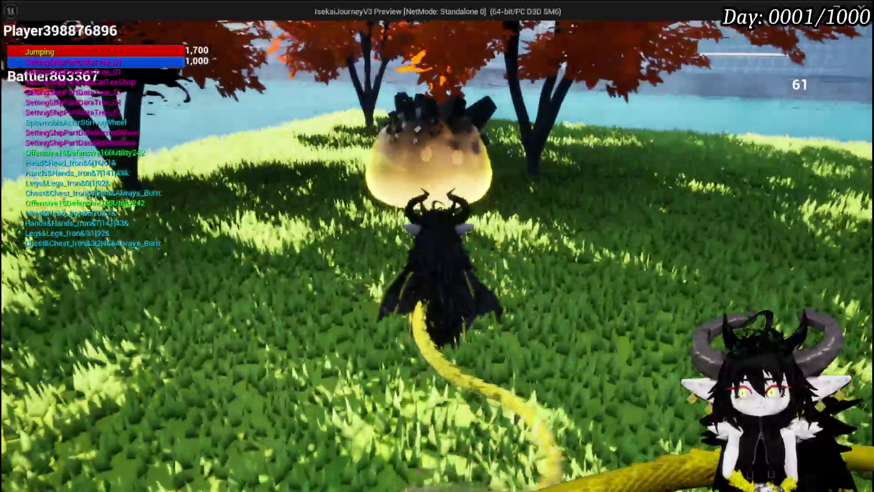
key("w")
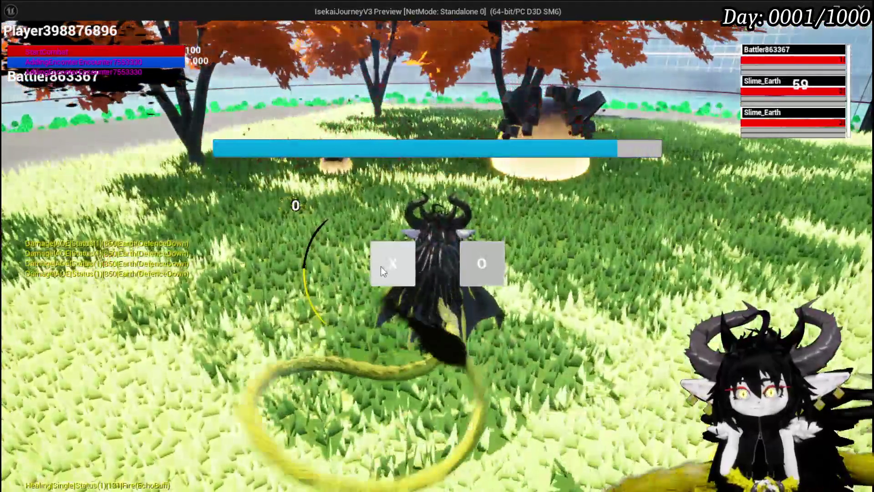
left_click(381, 266)
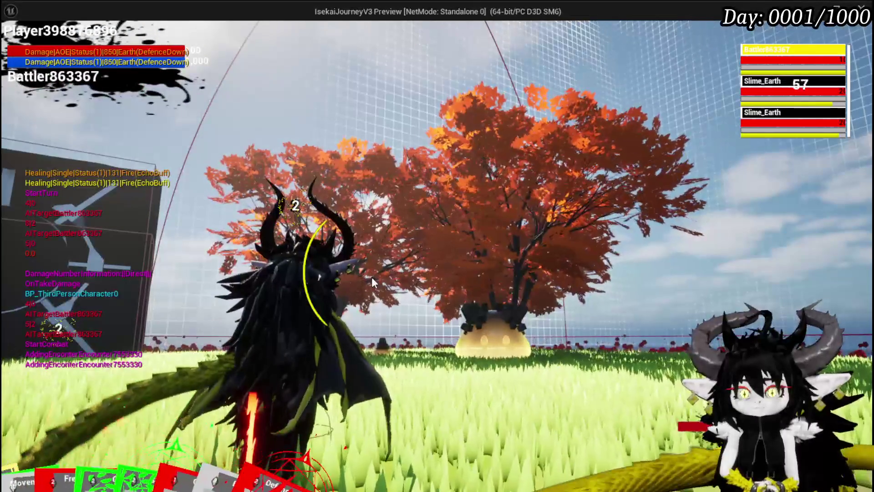
- Cast Free AIM Fire twice at the earth slimes, moving around the arena between casts
left_click(367, 384)
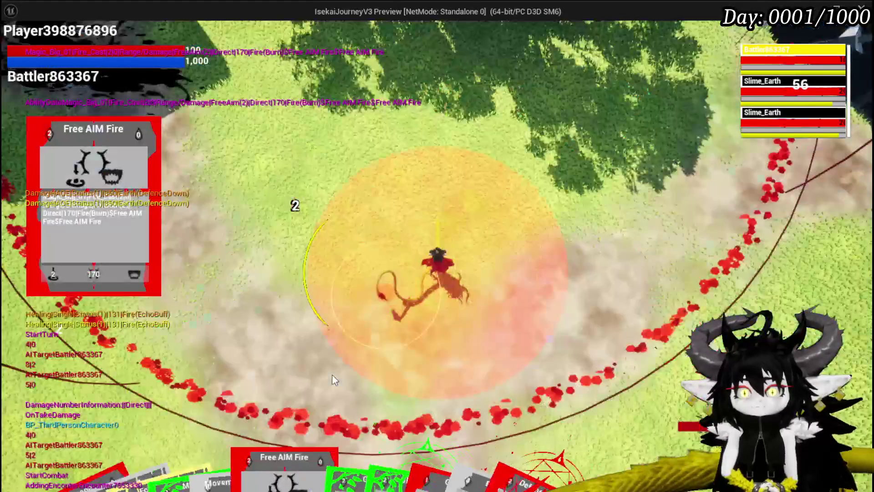
left_click(403, 327)
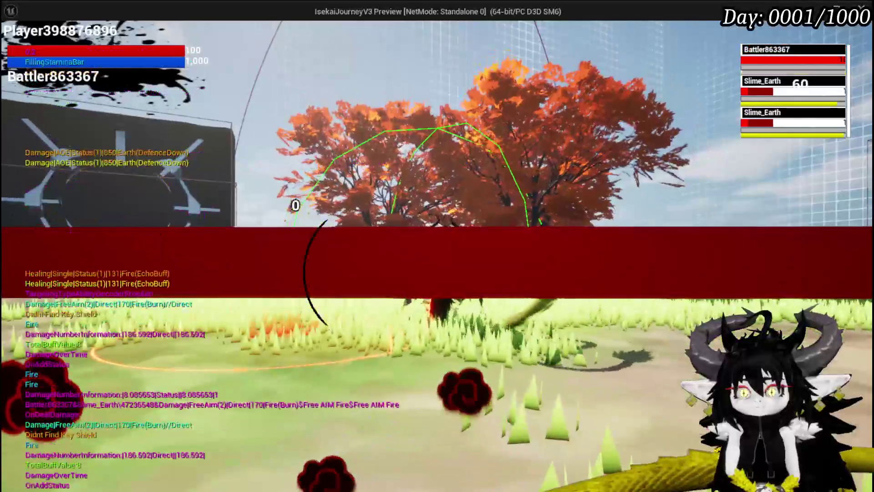
key("space")
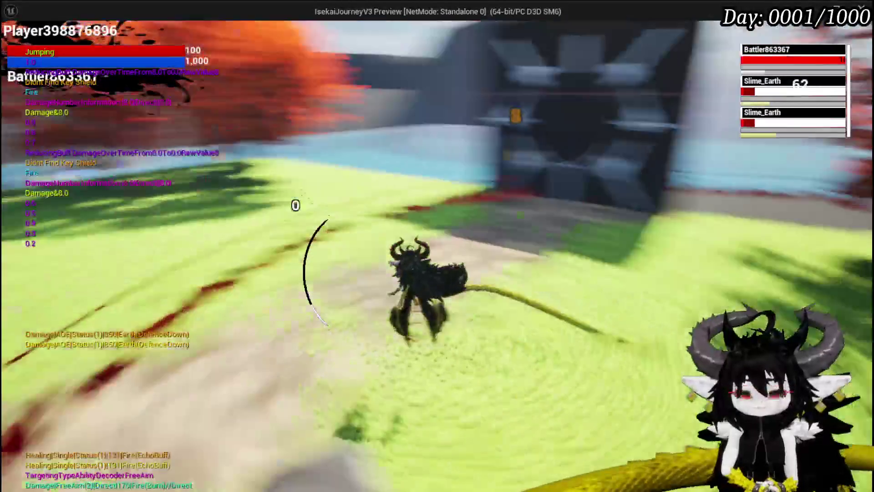
key("space")
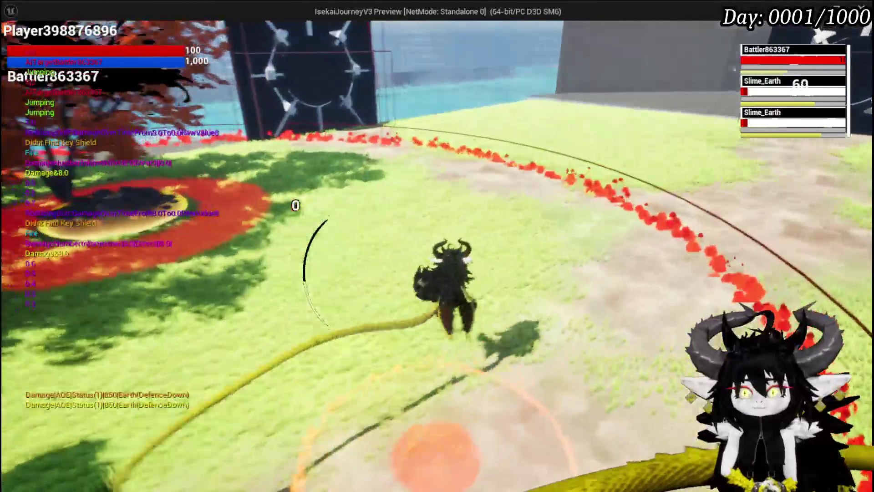
key("w")
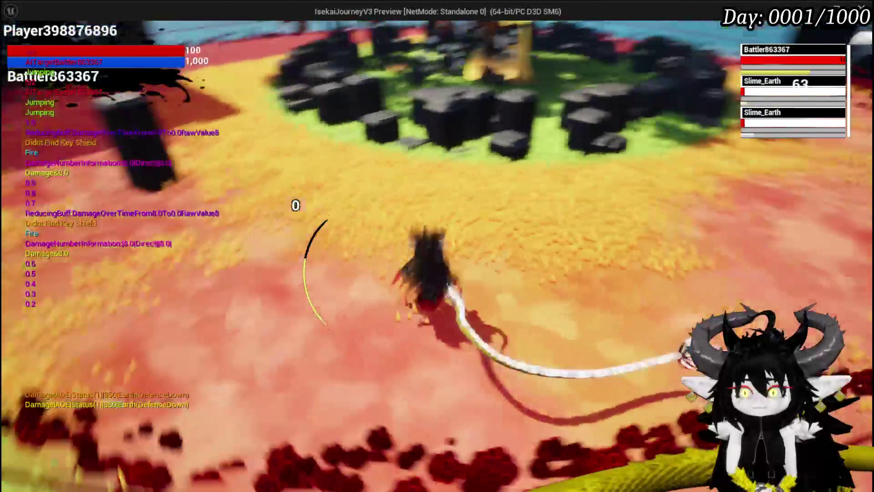
key("w")
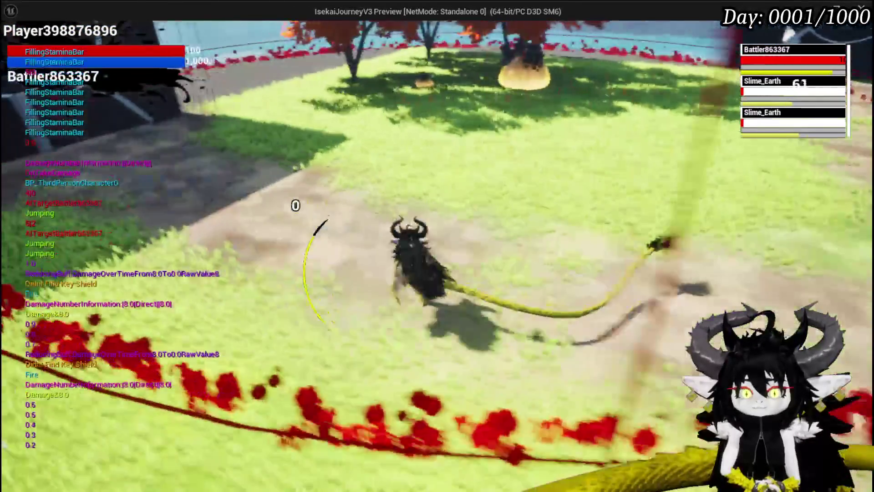
key("w")
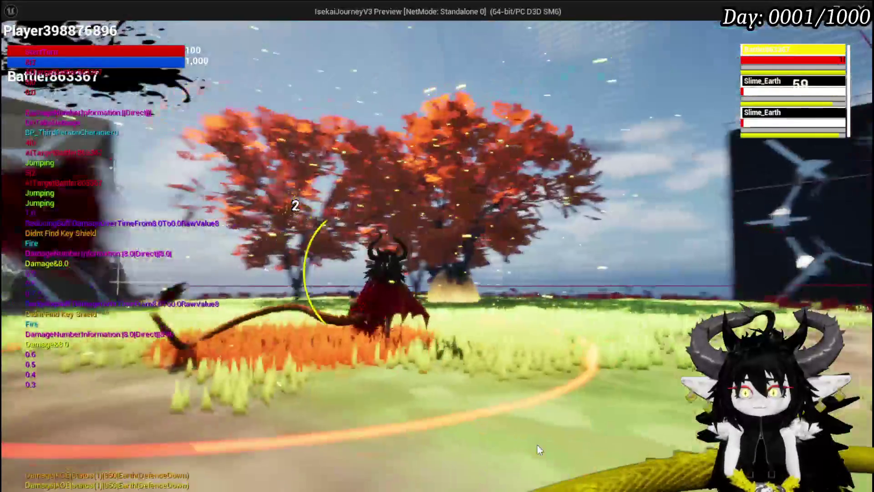
key("Tab")
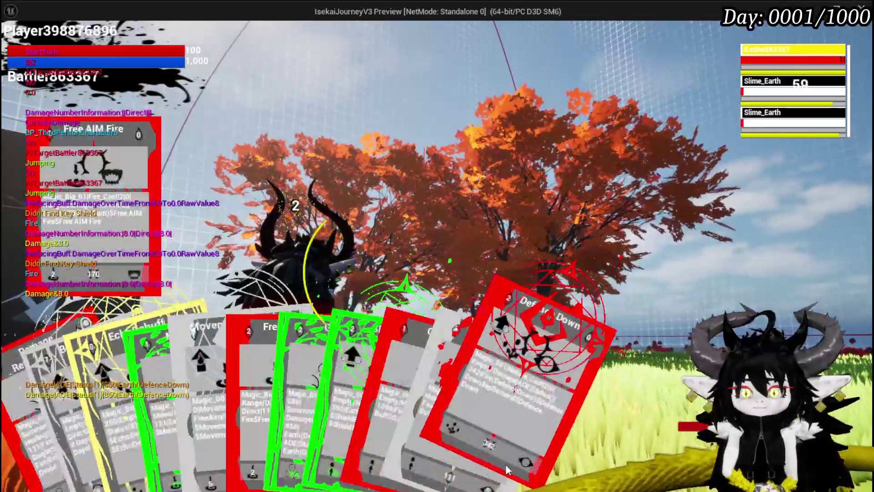
left_click(254, 392)
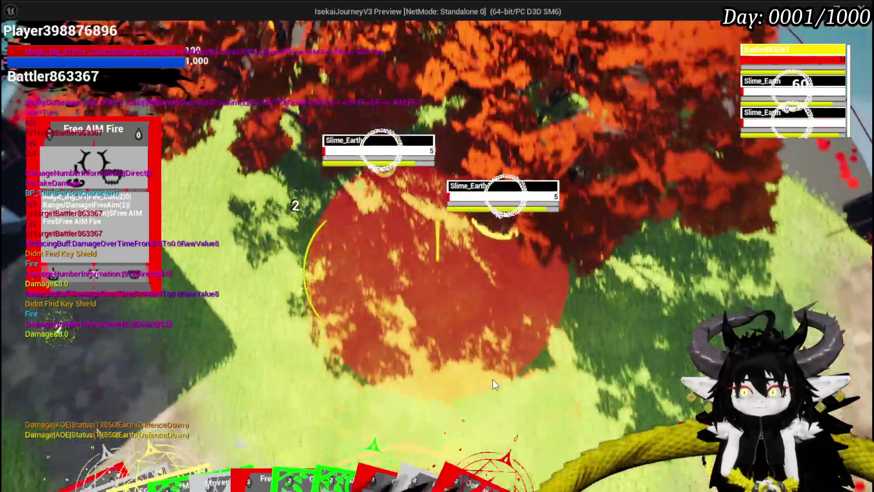
left_click(493, 380)
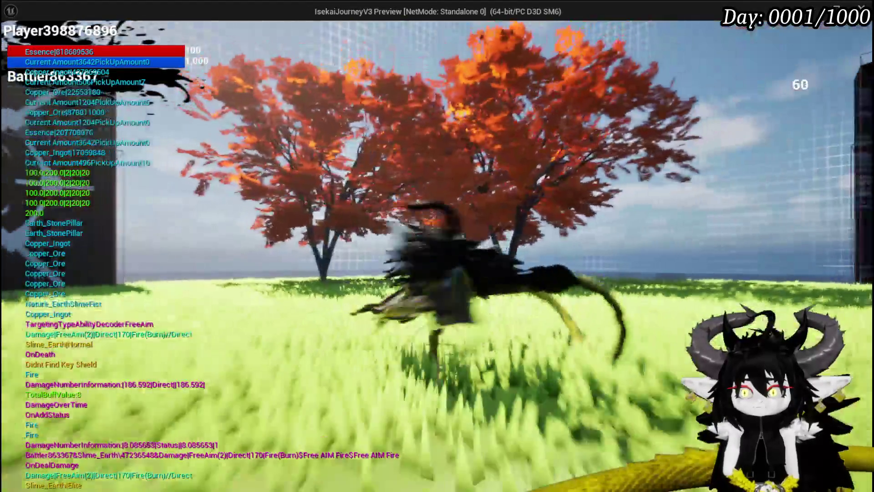
- Fly to the workbench and open the Iron_Head equipment upgrade panel
key("space")
key("space")
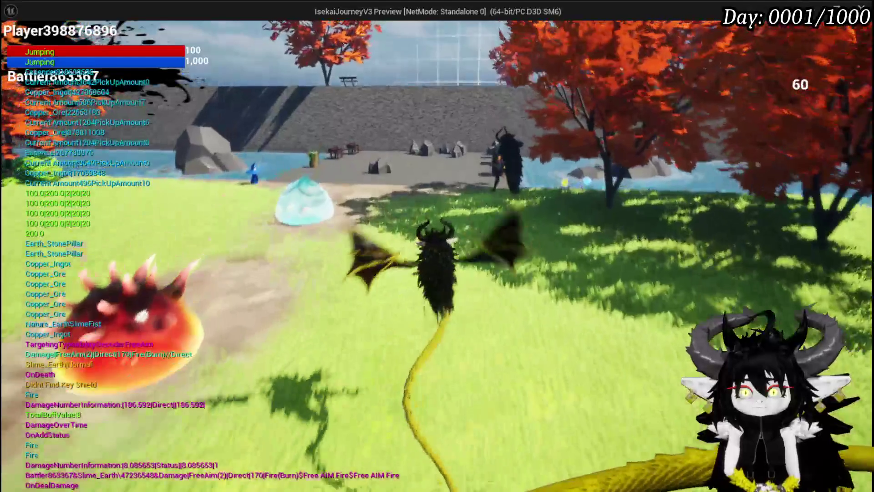
key("w")
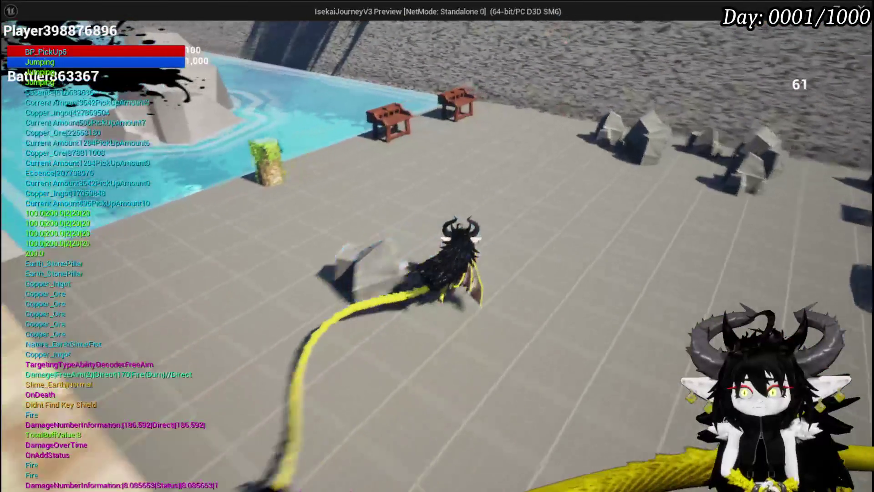
key("e")
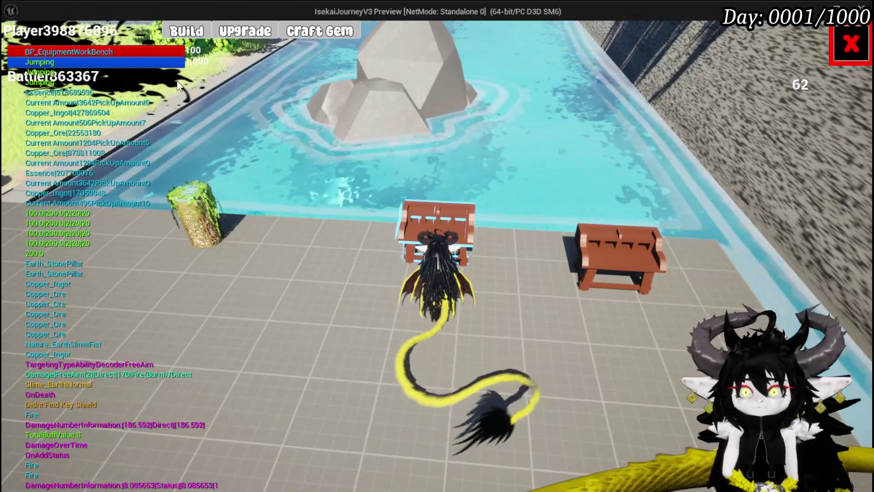
left_click(232, 34)
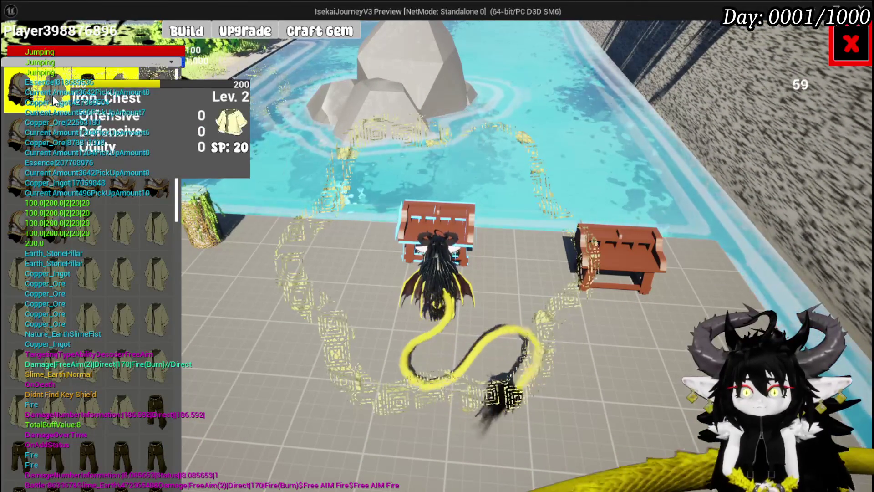
left_click(21, 93)
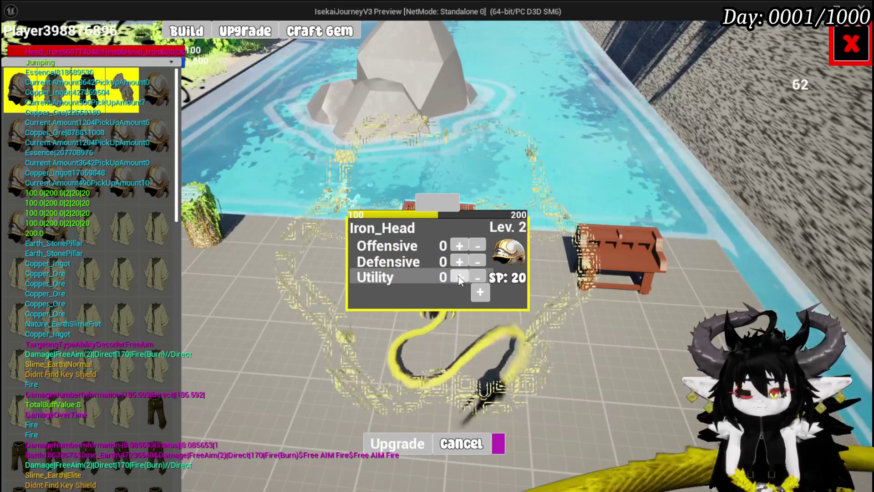
- Put the remaining Iron_Chest skill points into Utility
left_click(481, 277)
left_click(480, 277)
left_click(460, 278)
left_click(460, 278)
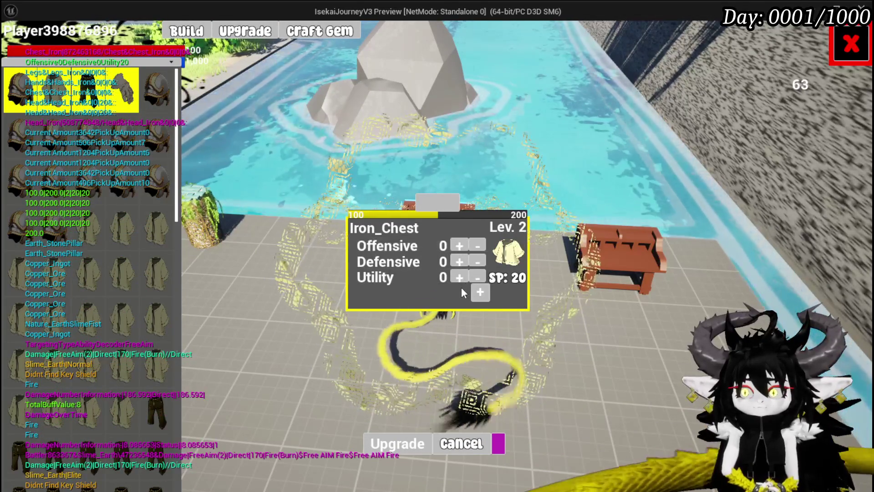
left_click(458, 280)
left_click(458, 280)
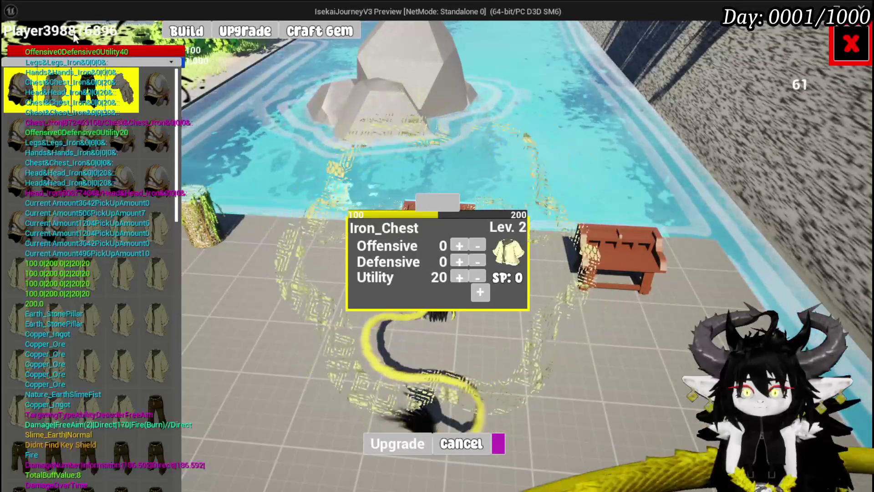
- Put Iron_Legs' skill points into Defensive until SP reaches 0
left_click(78, 90)
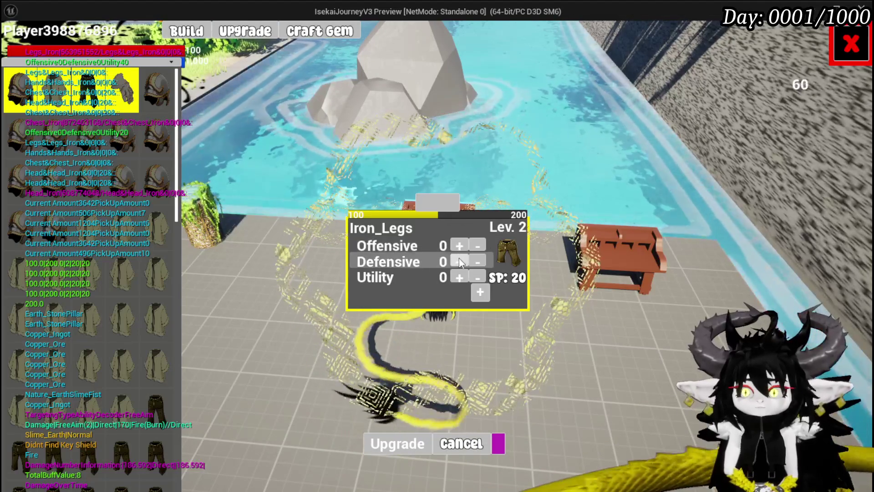
left_click(459, 258)
left_click(459, 258)
left_click(459, 258)
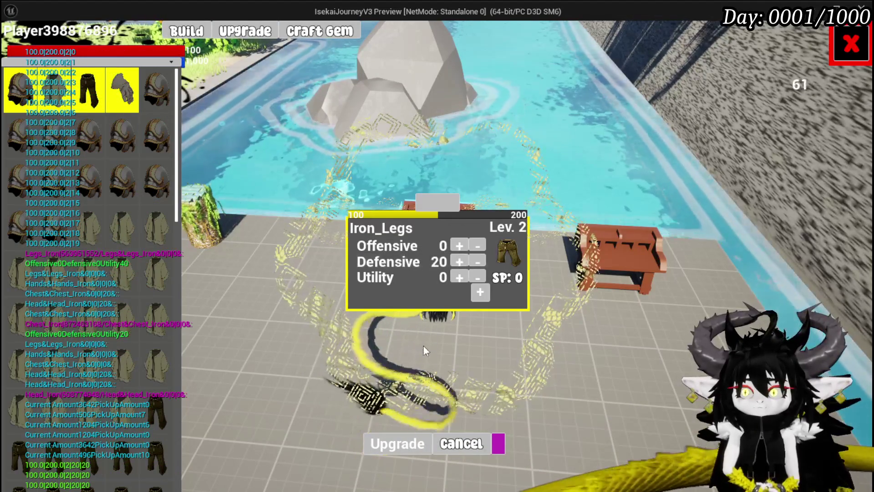
- Spend all 20 Iron_Hands points on Offensive, confirm the upgrade, and close the screen
mouse_move(90, 94)
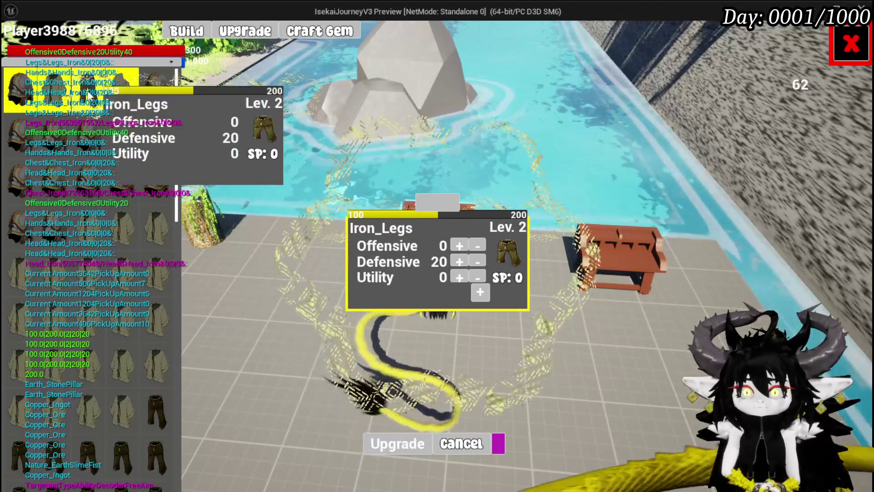
left_click(117, 99)
left_click_drag(457, 245, 457, 245)
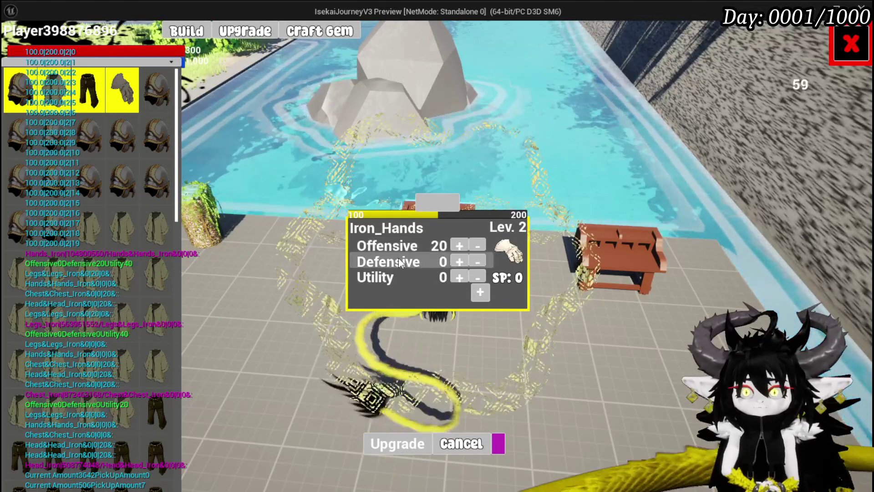
left_click(392, 446)
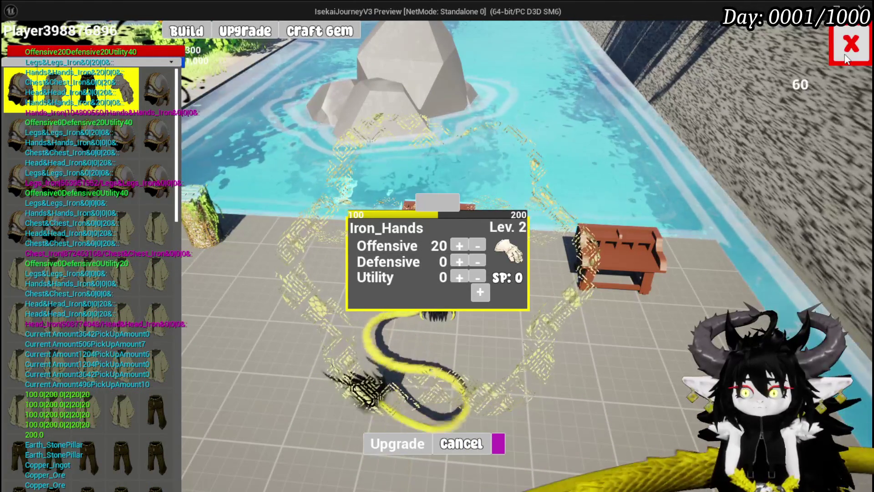
left_click(846, 58)
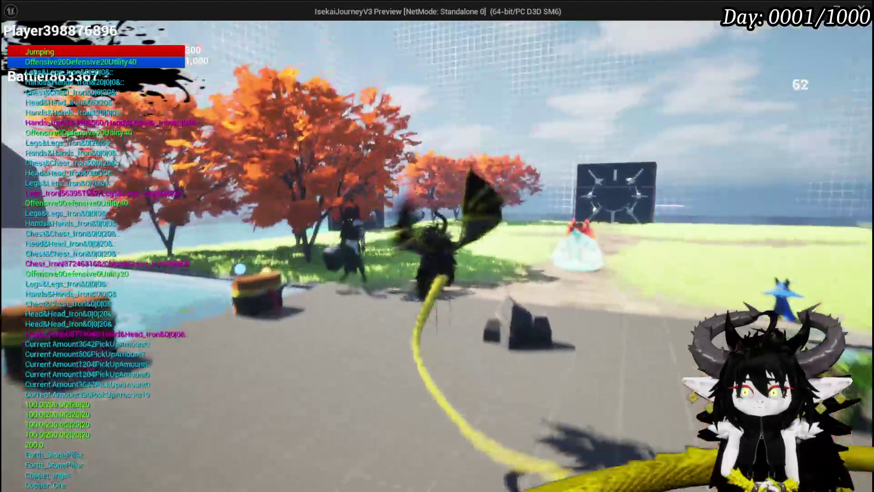
- Check the character's equipment stats overview, then close it
key("Tab")
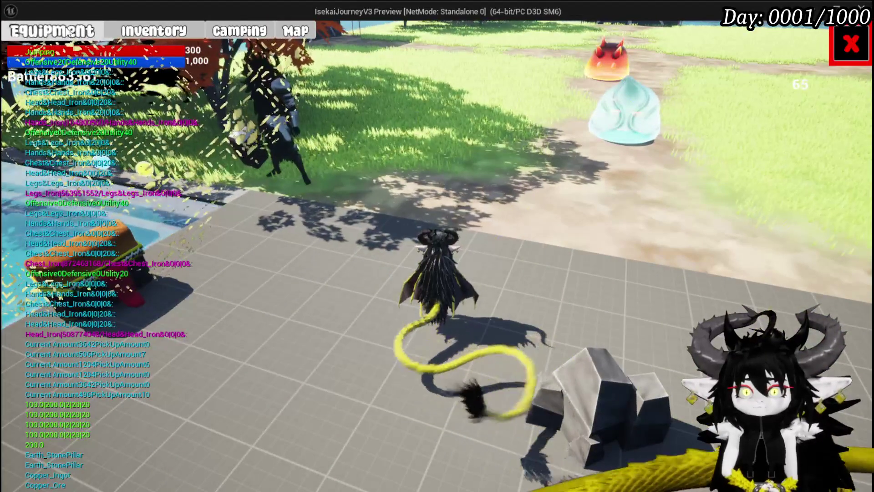
left_click(67, 32)
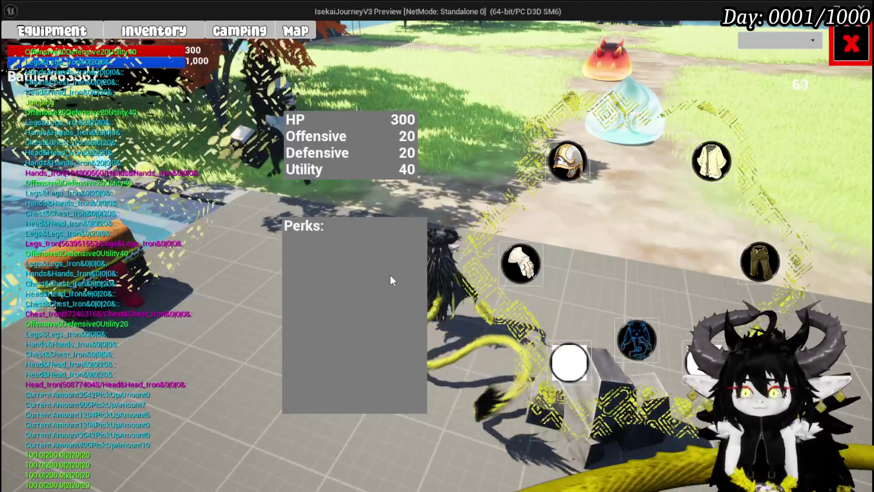
left_click(850, 46)
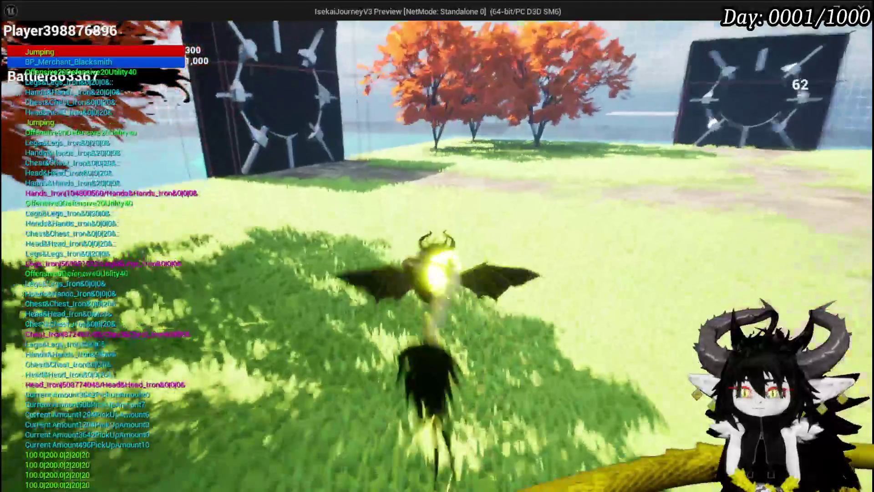
- Run the character toward the blue water slimes
key("w")
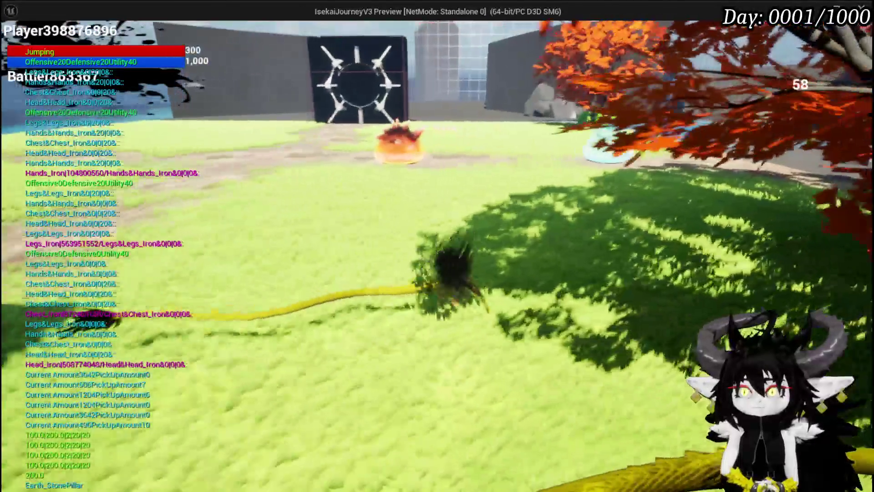
key("w")
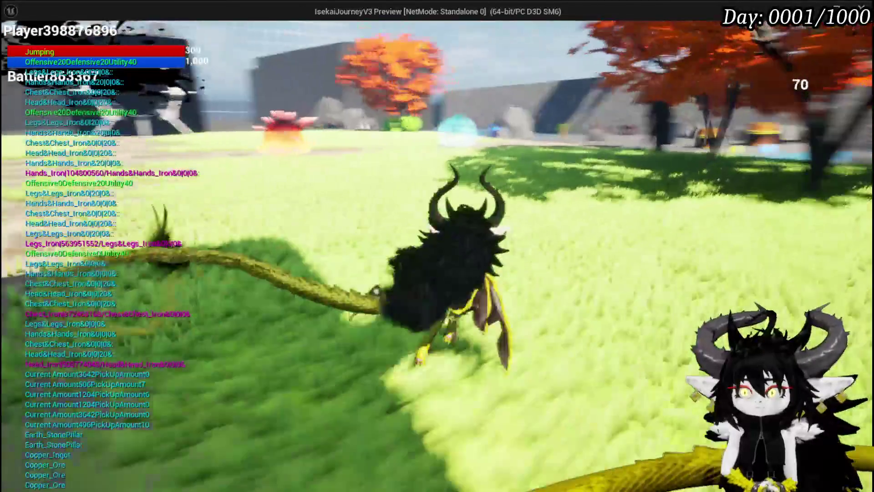
key("w")
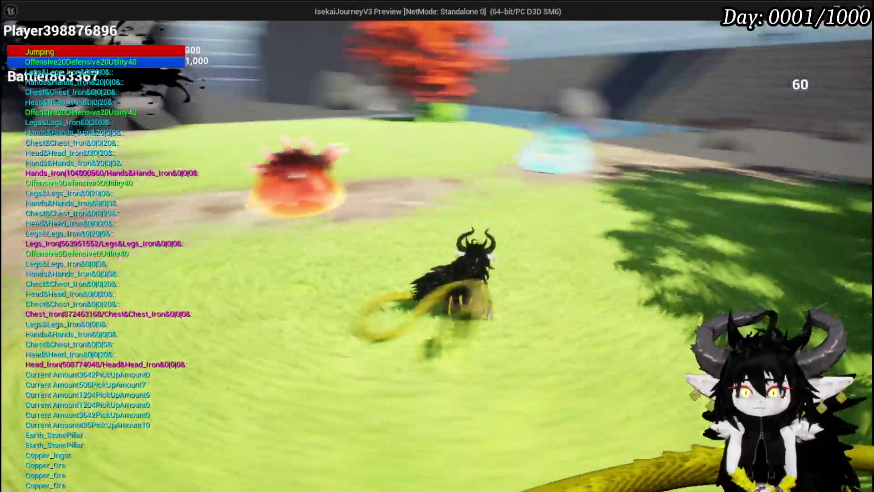
key("w")
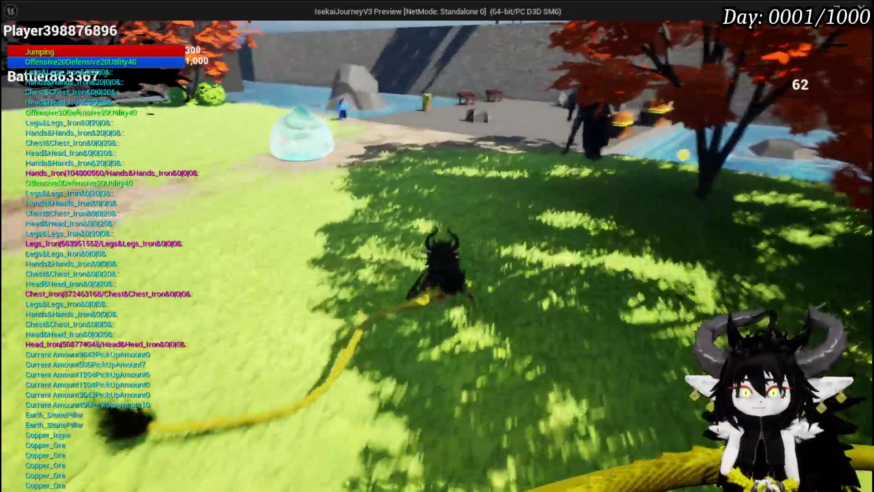
key("w")
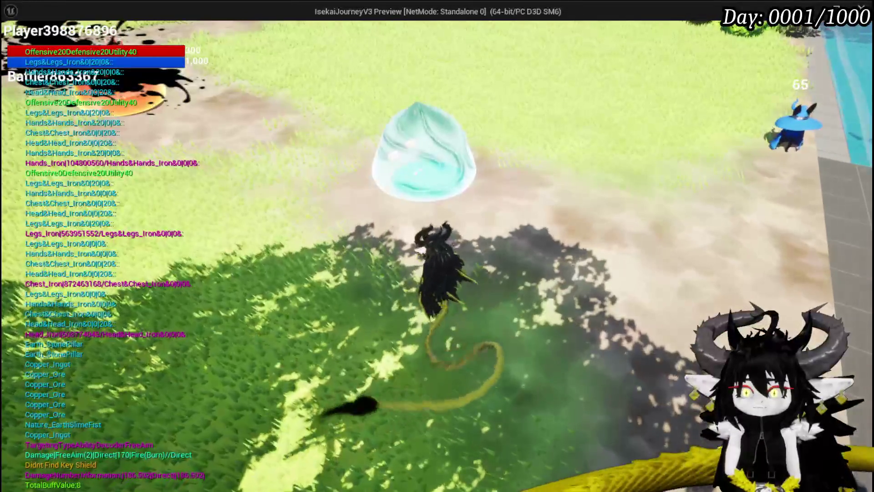
- Walk into the water slime, accept the combat prompt, and dash across the arena
key("w")
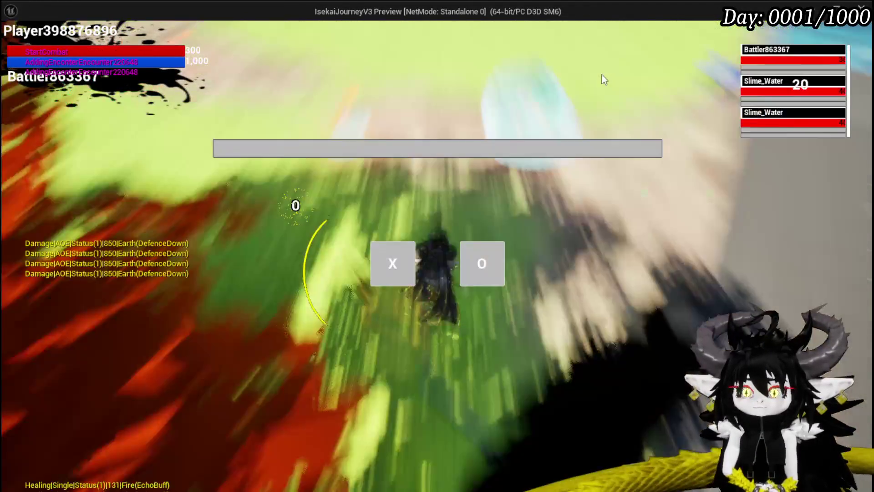
left_click(403, 253)
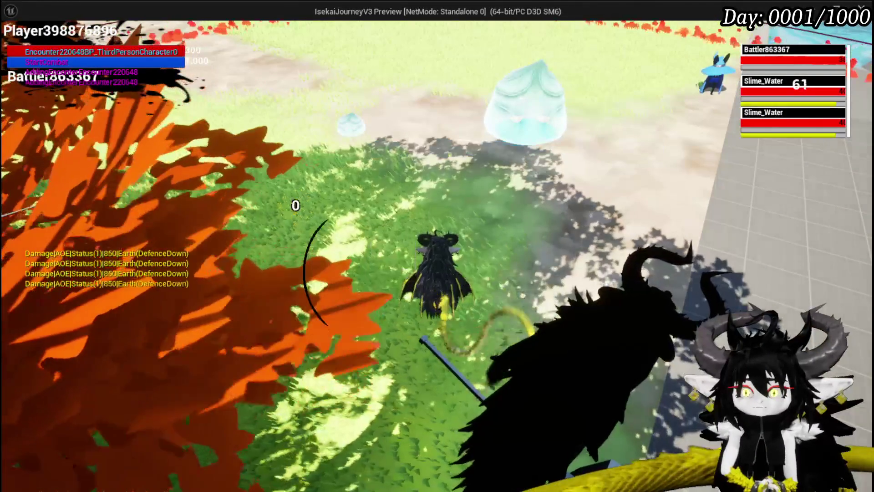
key("w")
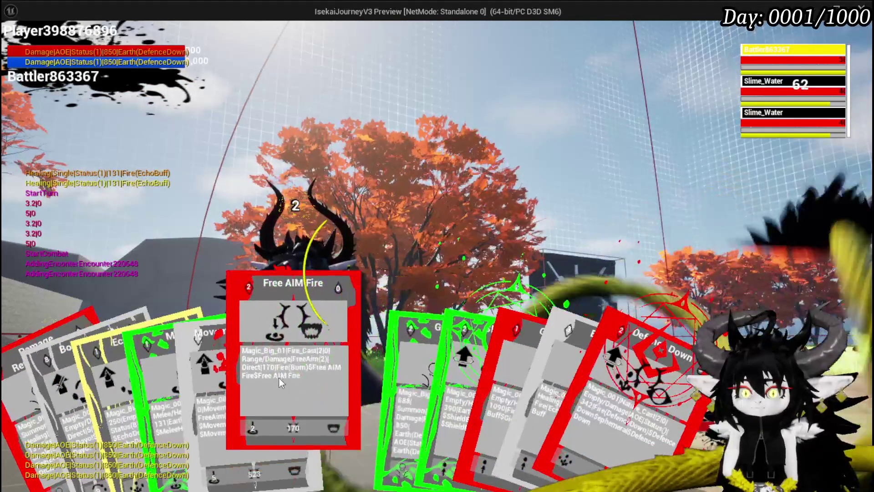
- Aim the Free AIM Fire card and cast it at the water slimes
left_click(278, 378)
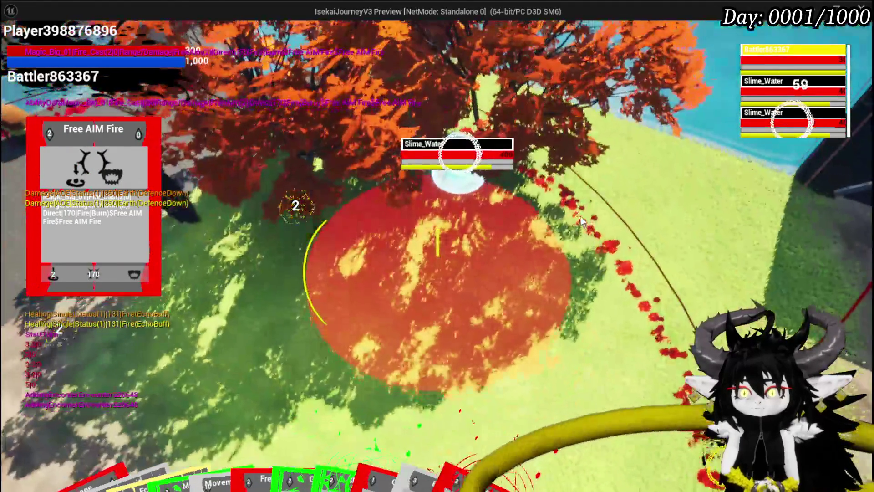
left_click(581, 217)
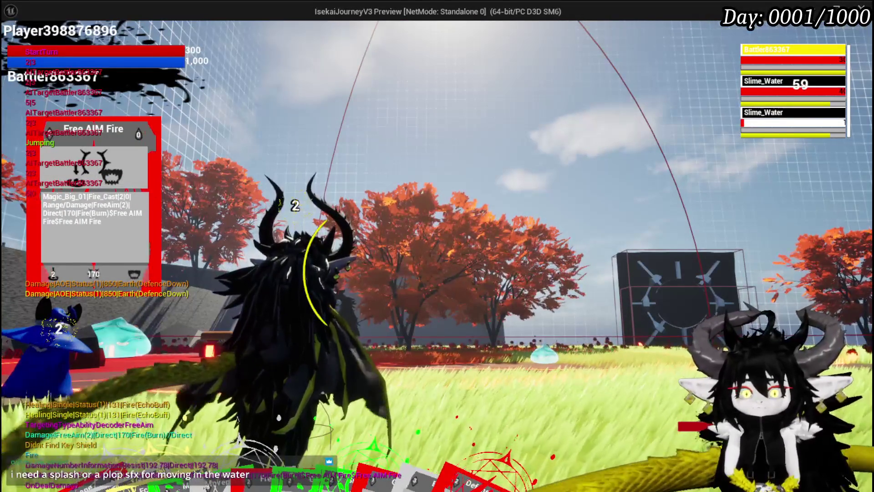
mouse_move(501, 459)
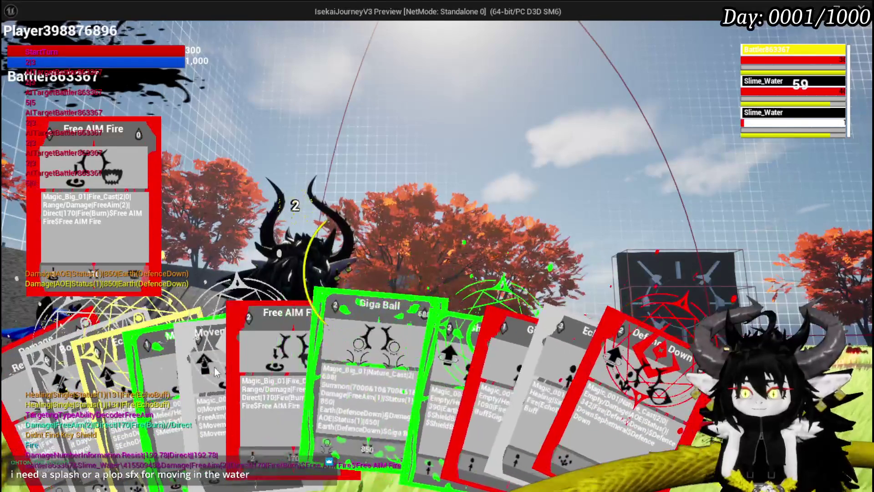
- Cast Free AIM Fire three more times on the slimes, the last hitting a Slime_Water for 193
left_click(307, 370)
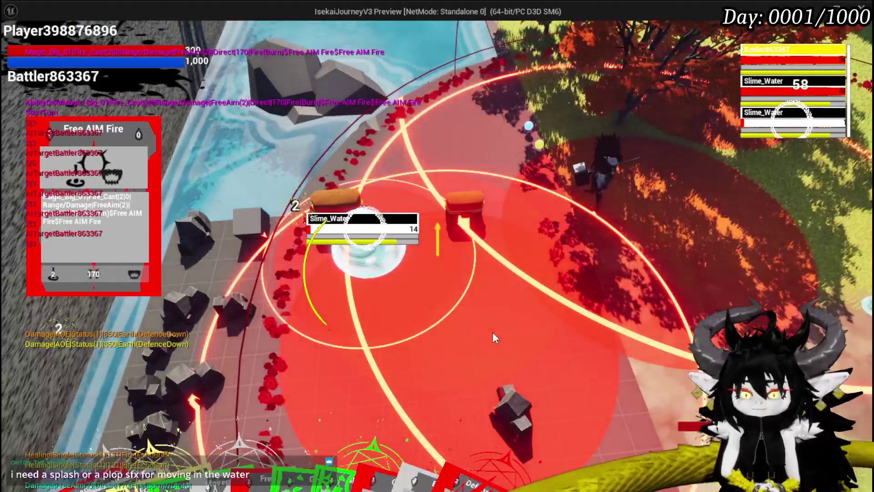
left_click(493, 334)
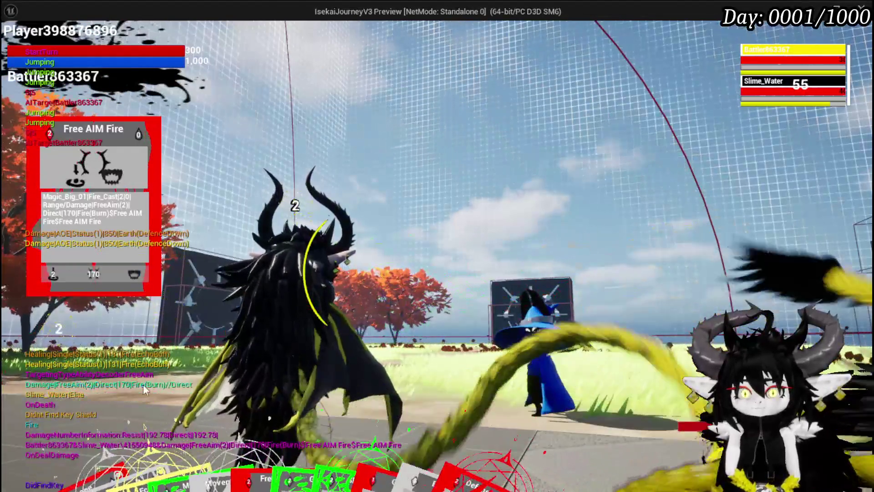
mouse_move(367, 412)
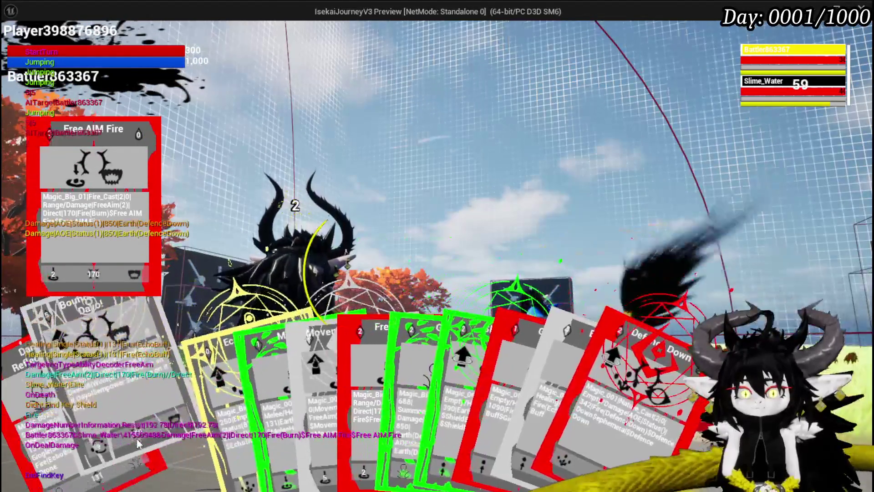
left_click(360, 410)
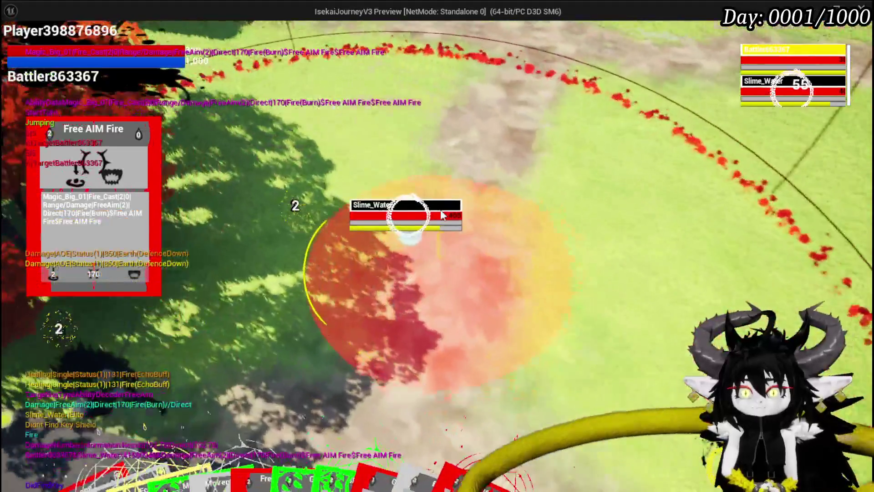
left_click(452, 232)
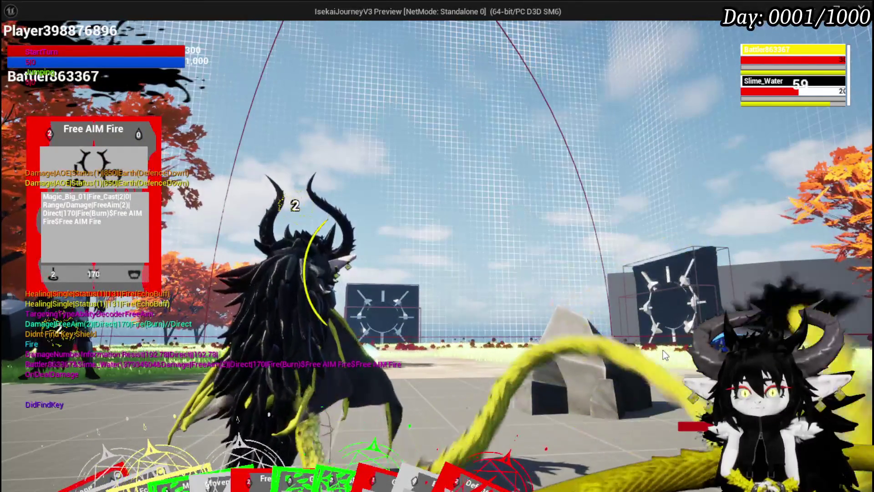
mouse_move(360, 415)
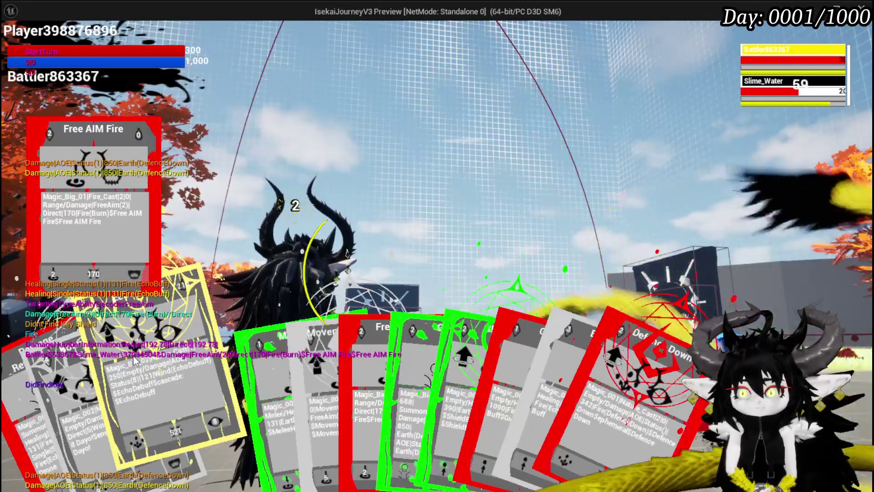
mouse_move(391, 357)
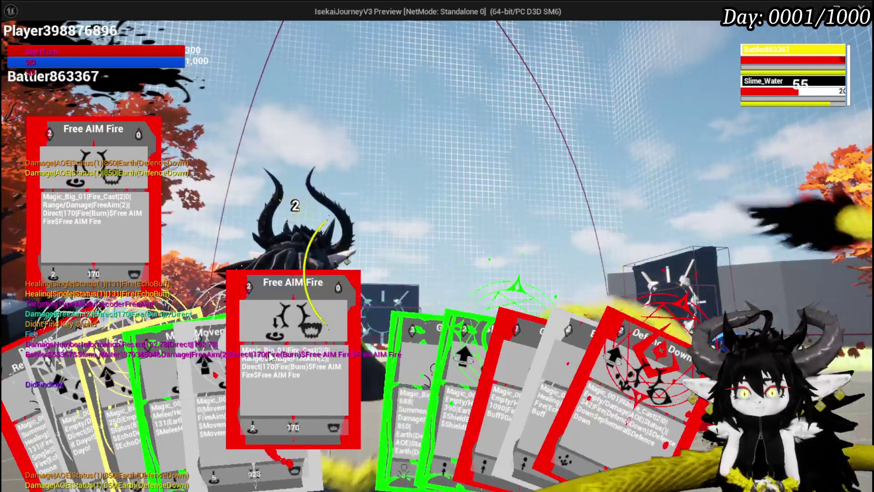
left_click(269, 357)
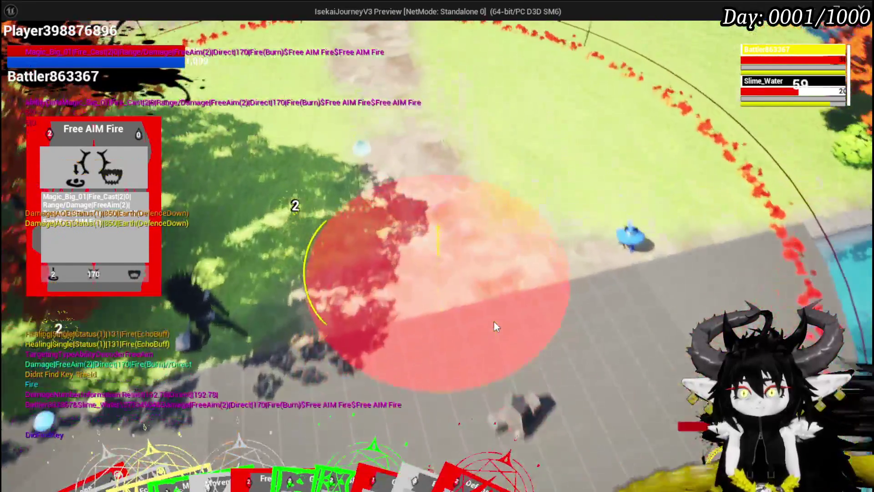
left_click(493, 321)
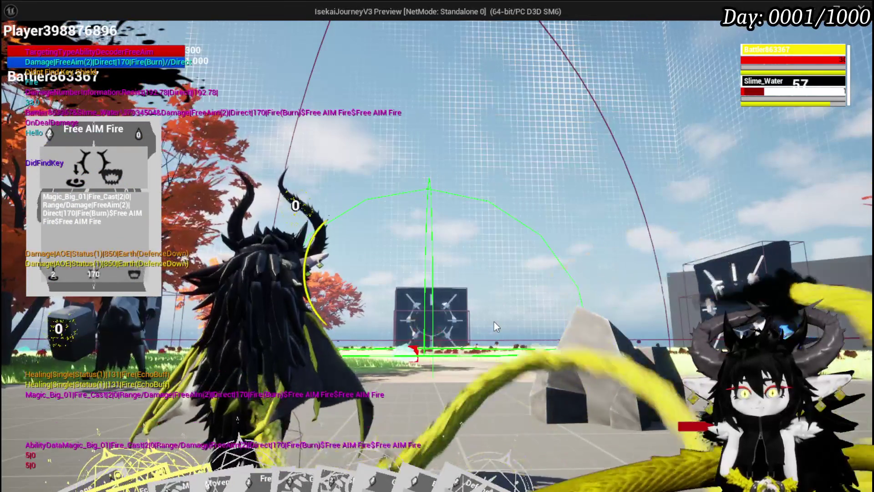
- Jump the character around the arena toward the water slime
key("space")
key("space")
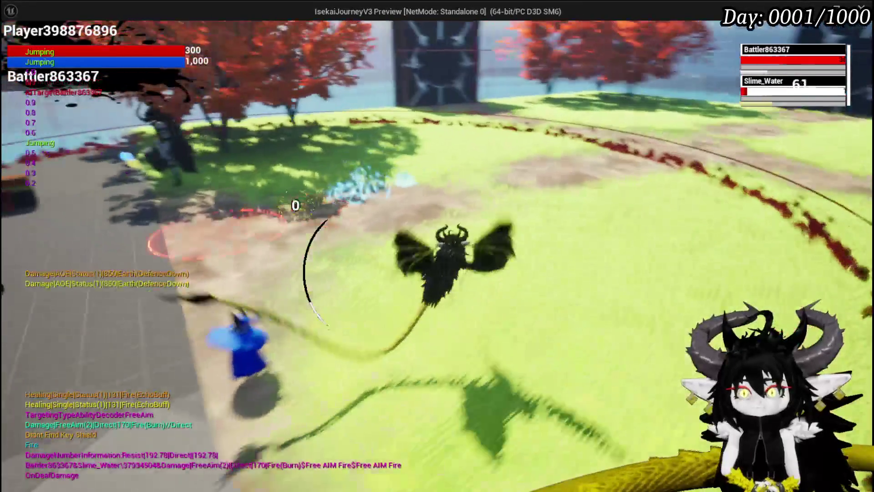
key("space")
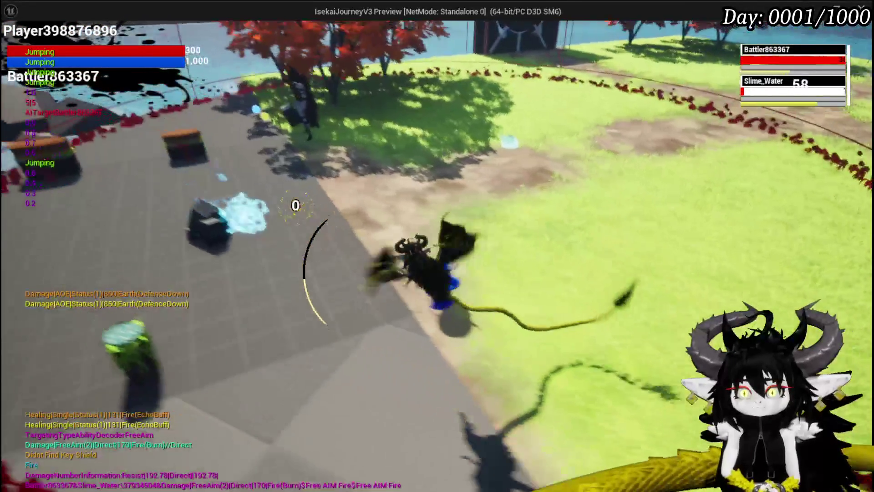
key("space")
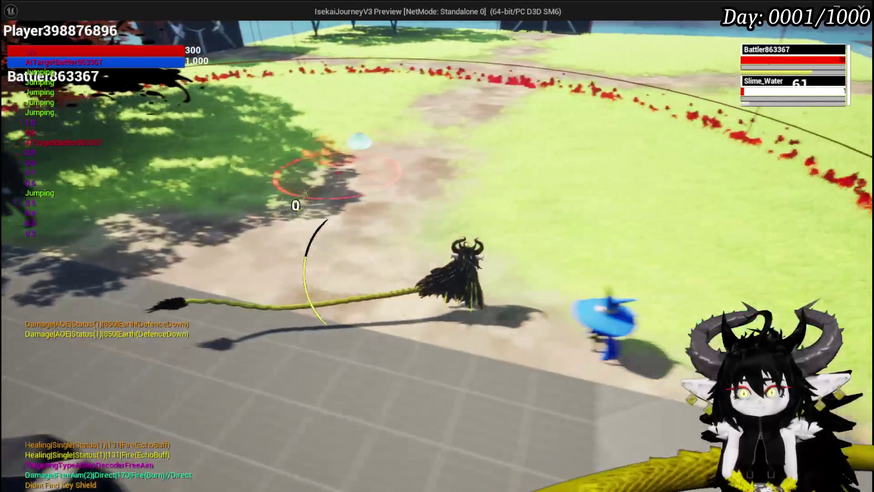
key("space")
key("space")
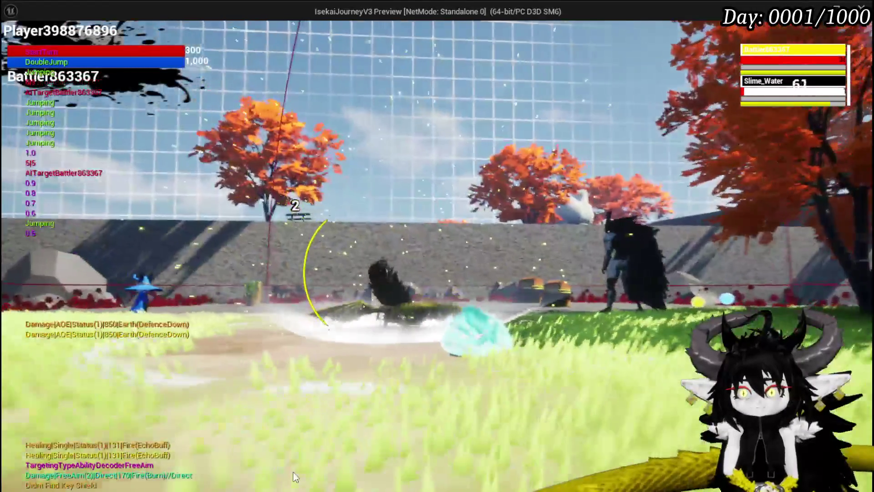
- Finish the last Slime_Water with a free-aim attack and a Free AIM Fire card
left_click(294, 471)
key("Tab")
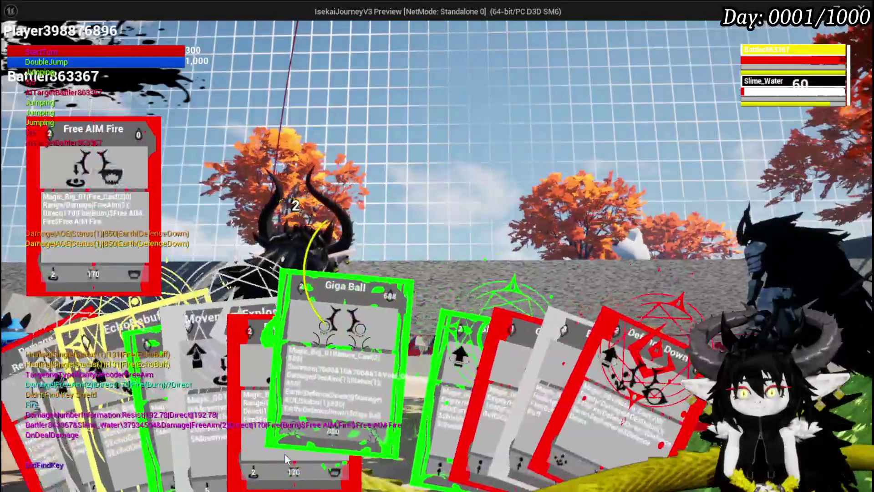
left_click(306, 398)
left_click(306, 398)
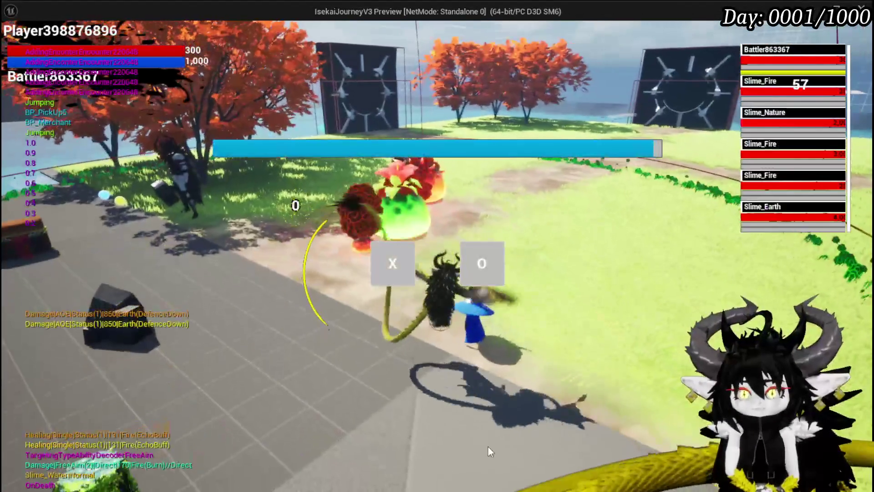
- Start the fight against the fire, nature and earth slimes, playing EchoDebuff and the next card
left_click(392, 264)
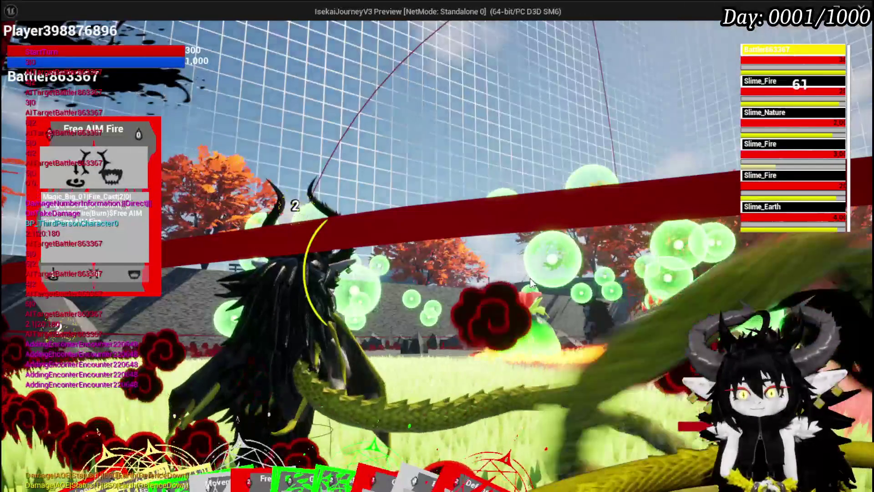
mouse_move(92, 436)
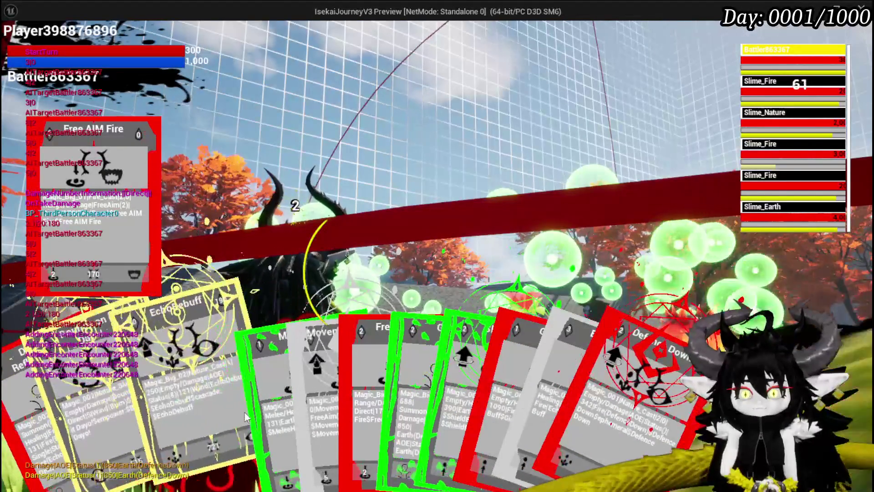
left_click(193, 408)
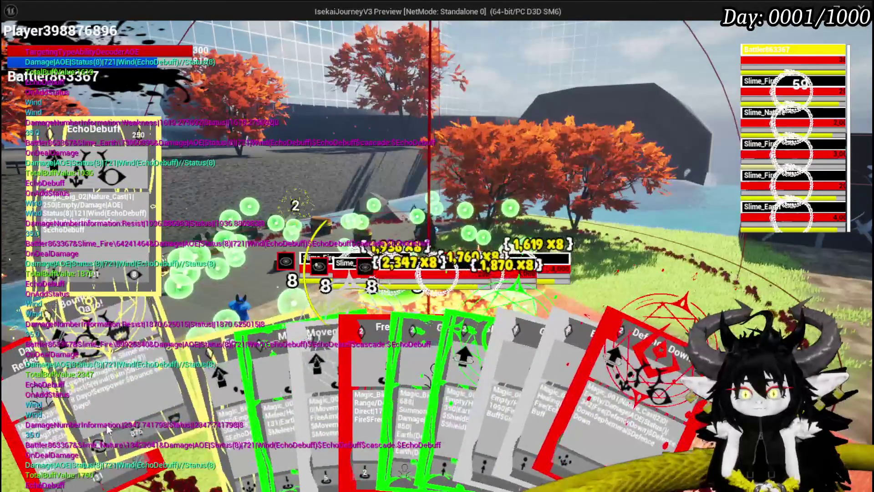
left_click(164, 384)
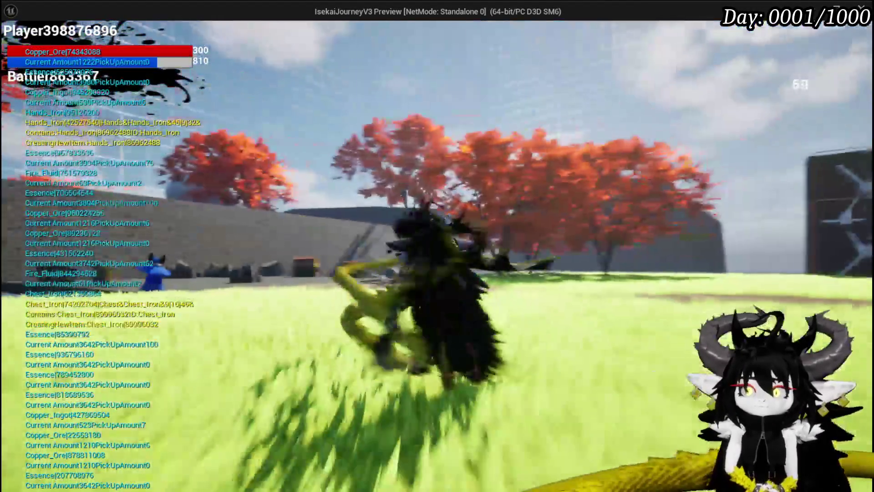
- At the workbench, put all skill points into Iron_Head's Utility, raising it to 60
key("space")
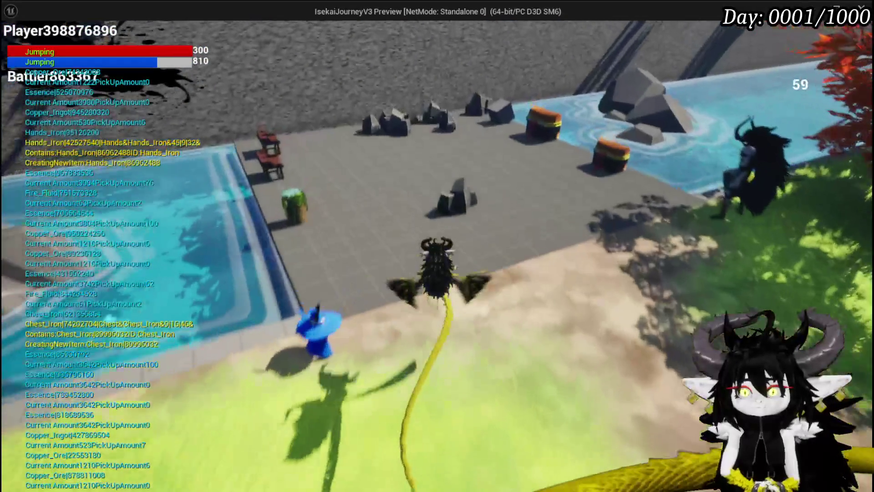
key("e")
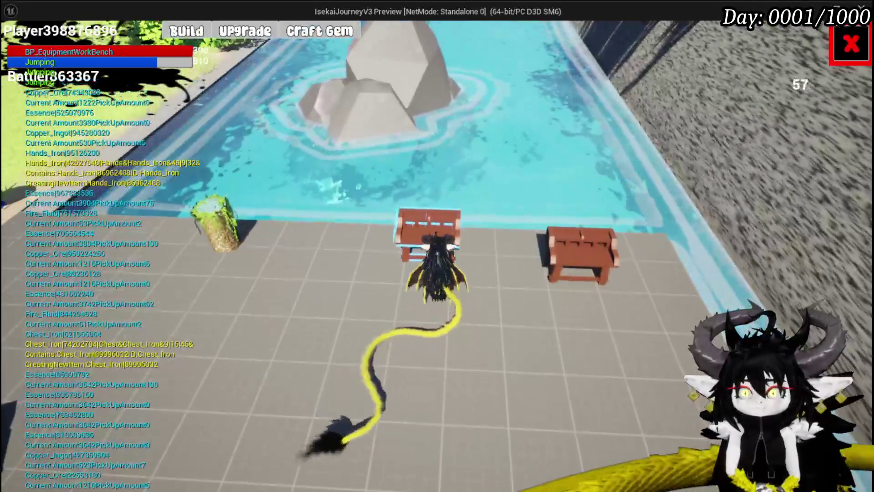
left_click(224, 37)
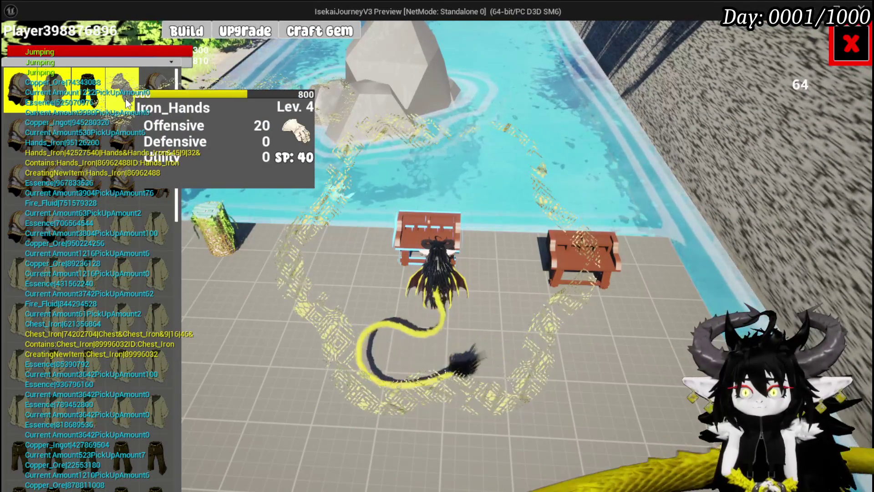
left_click(28, 88)
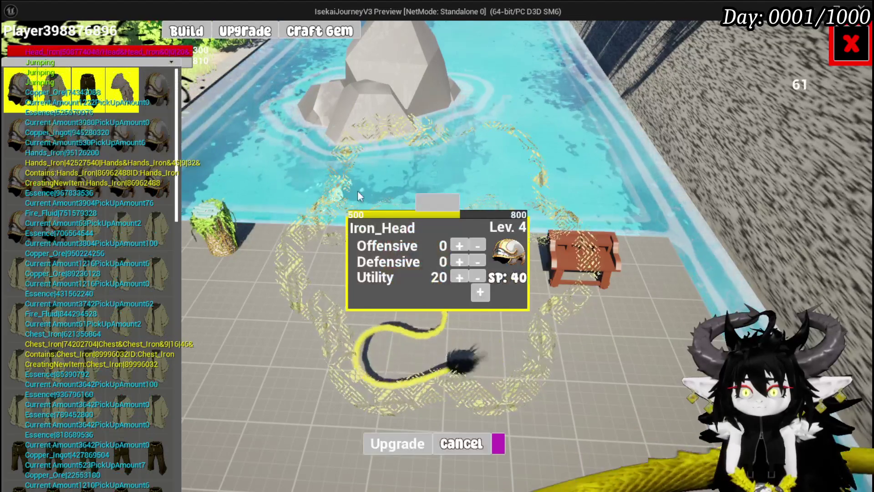
left_click_drag(453, 276, 453, 276)
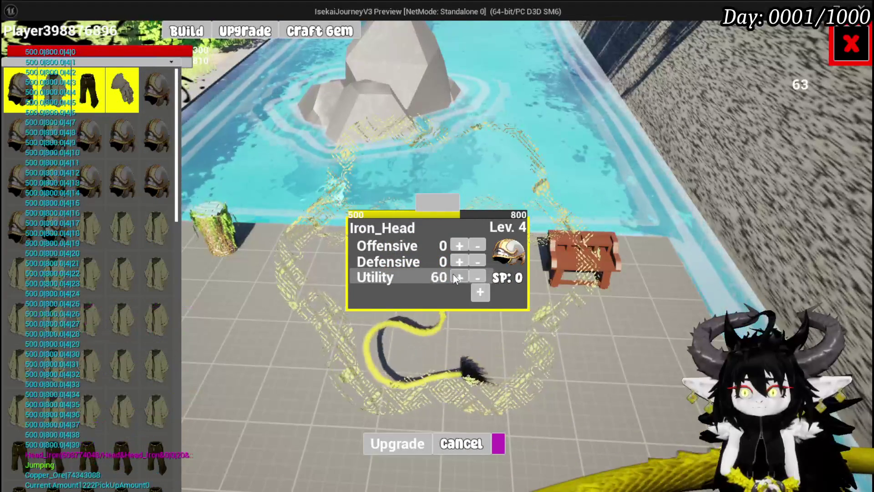
left_click(407, 449)
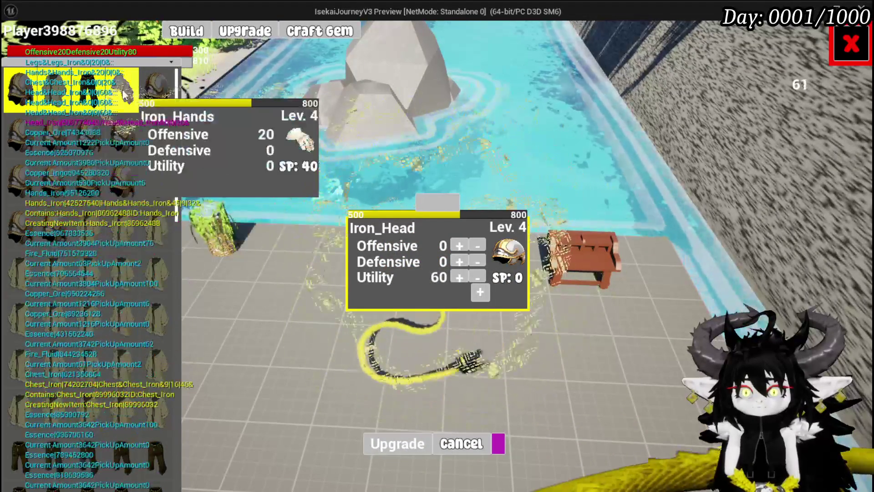
- Review Iron_Hands and Iron_Legs gem sockets, then bring up Craft Gem with 3980 essence
left_click(124, 95)
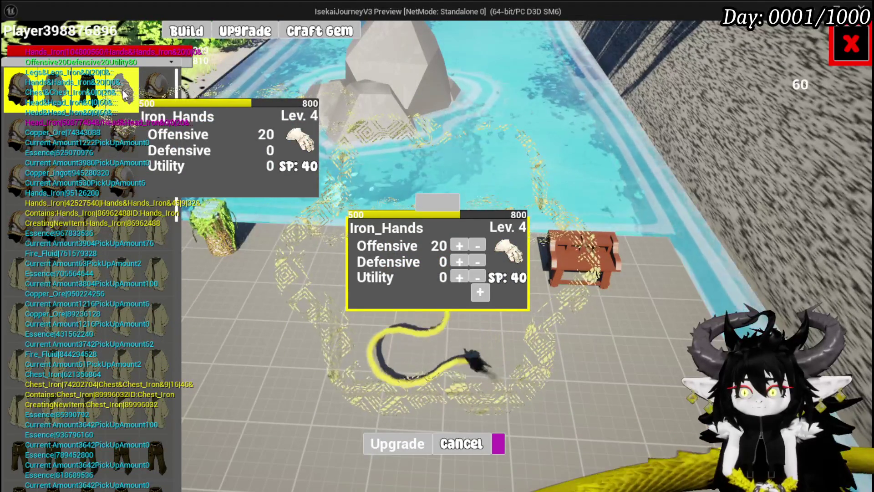
left_click(80, 91)
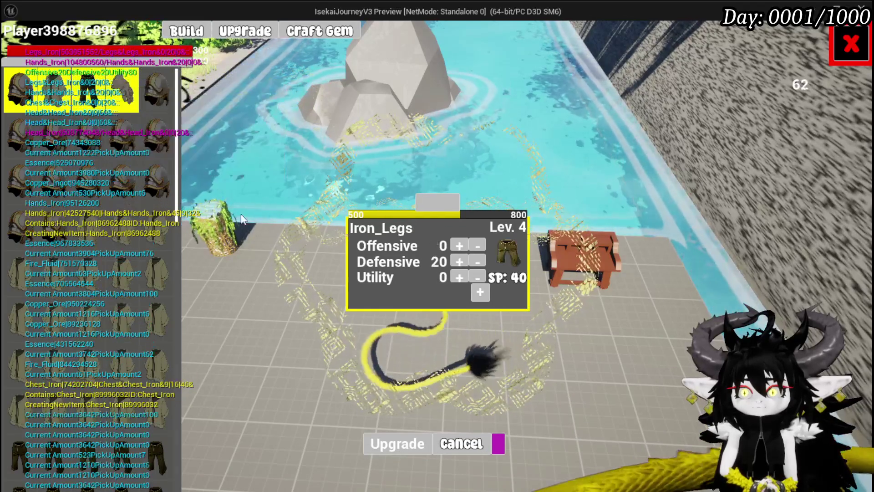
left_click(480, 291)
left_click(377, 346)
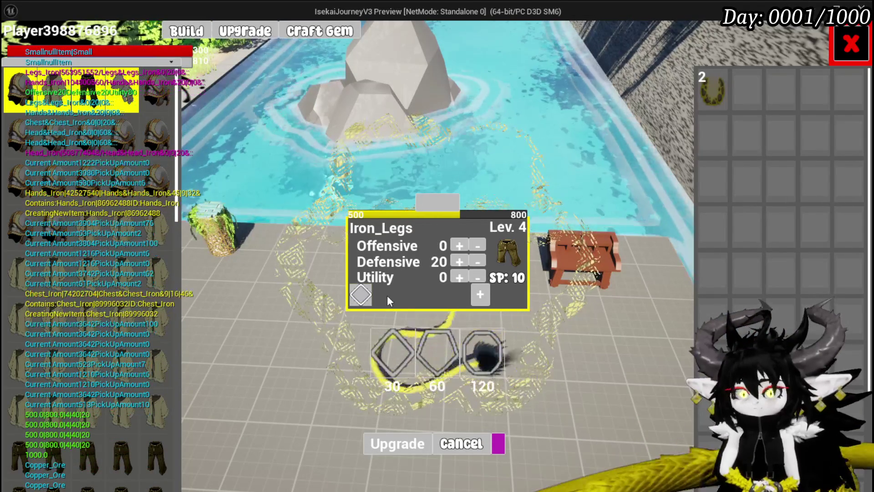
left_click(848, 45)
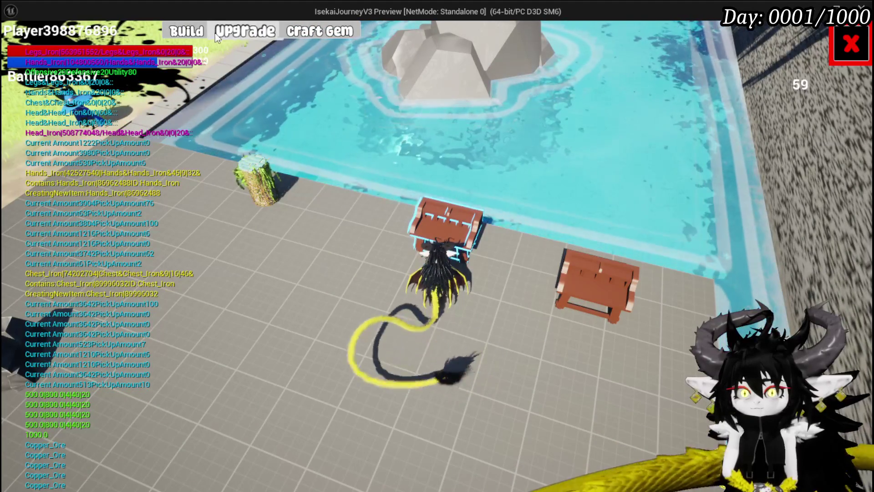
left_click(216, 34)
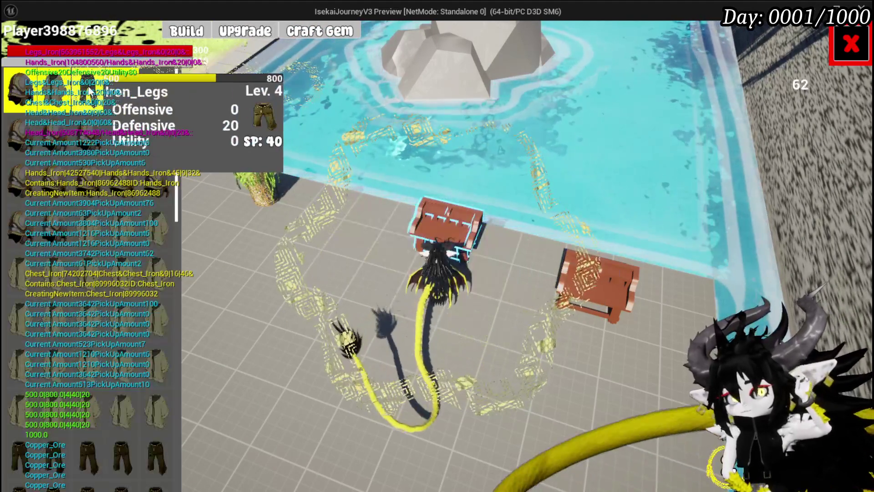
left_click(82, 91)
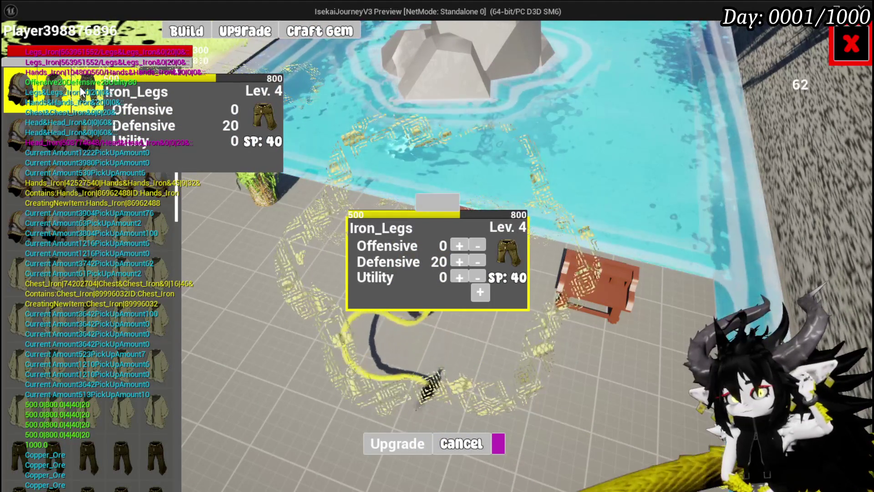
left_click(301, 35)
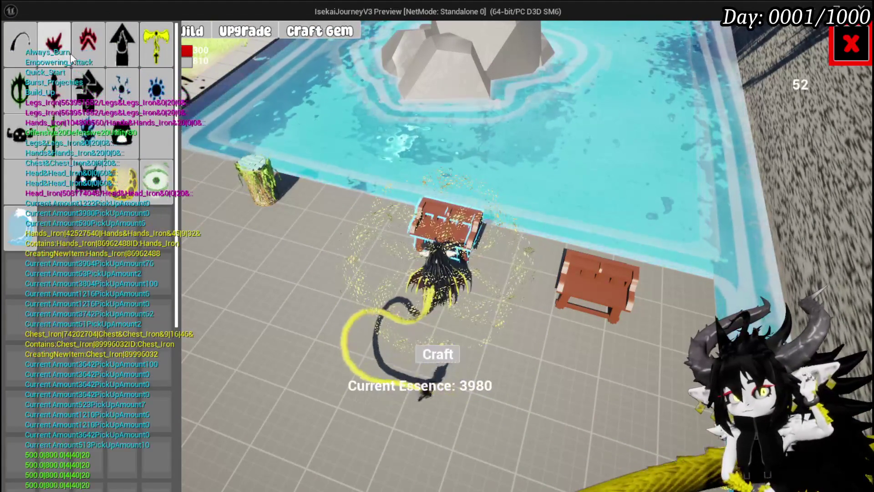
- Craft five Always_Burn gems and one Virus gem, leaving 2980 essence, then close crafting
left_click(70, 53)
left_click(437, 354)
left_click(447, 356)
left_click(447, 355)
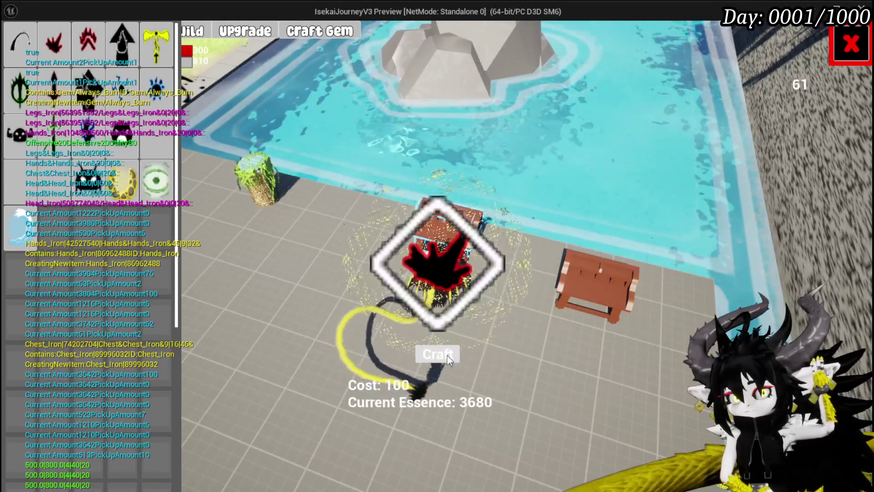
left_click(447, 355)
left_click(447, 356)
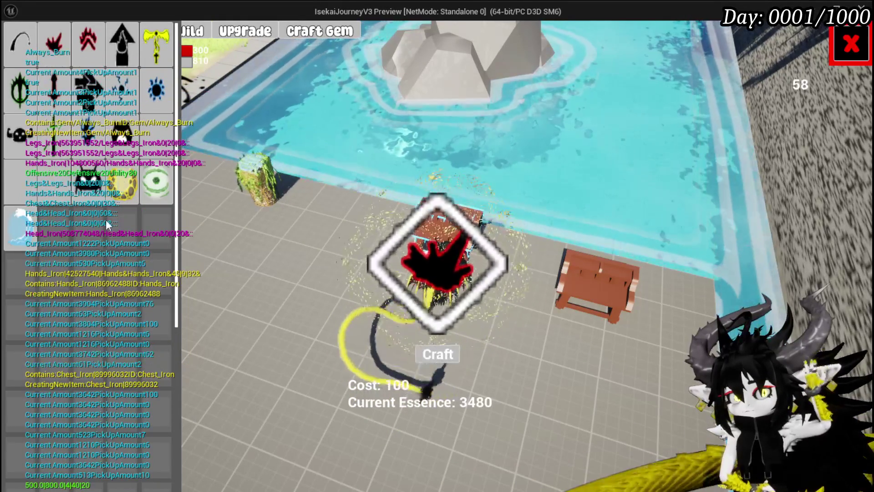
left_click(88, 180)
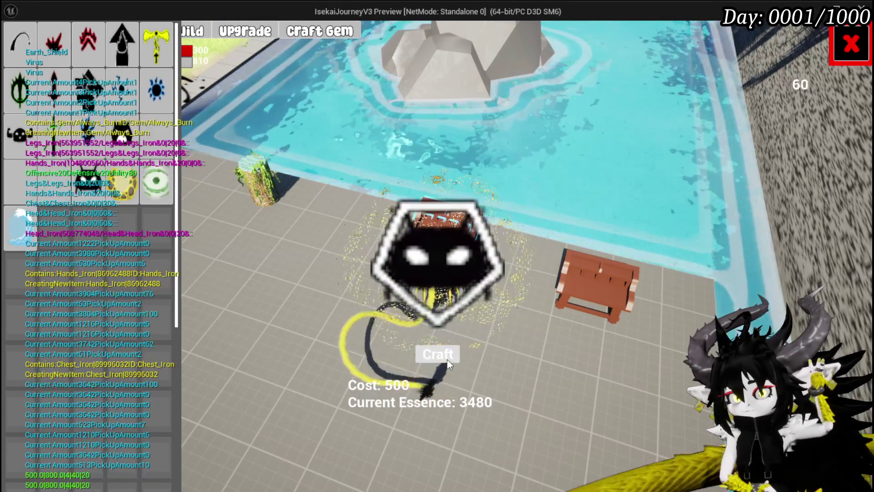
left_click(447, 357)
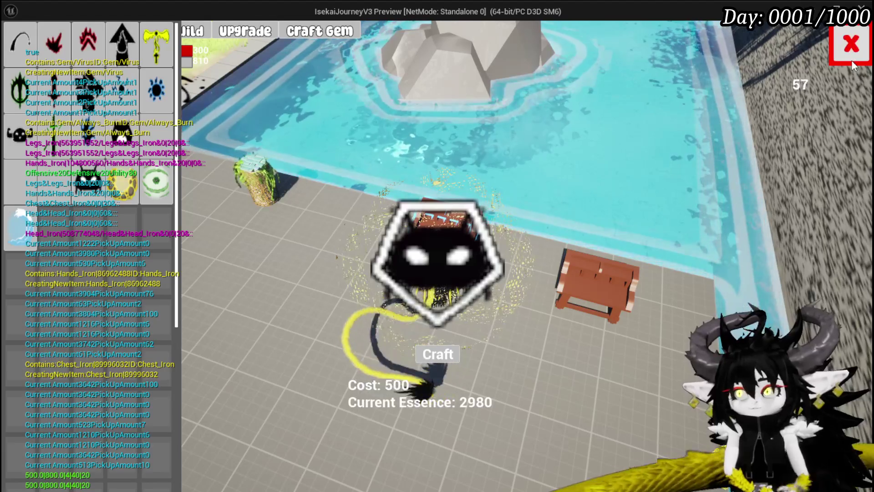
left_click(852, 60)
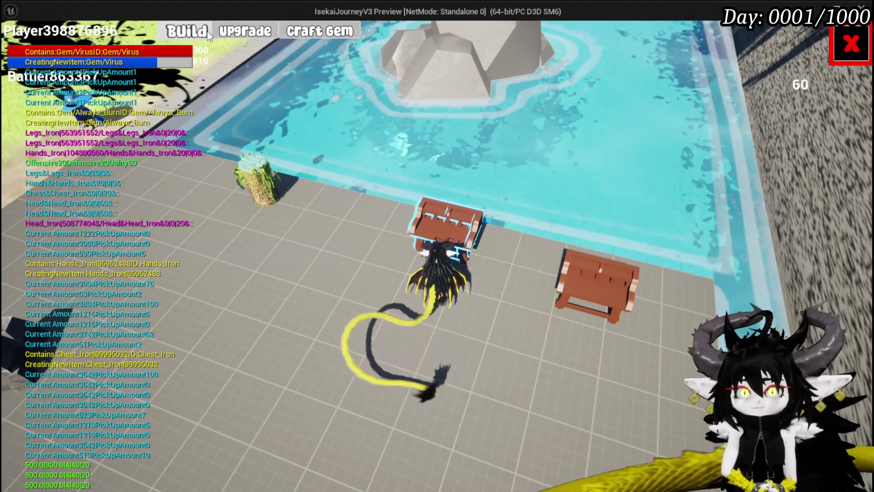
- Load Iron_Legs and upgrade its Defensive stat to 30
left_click(207, 32)
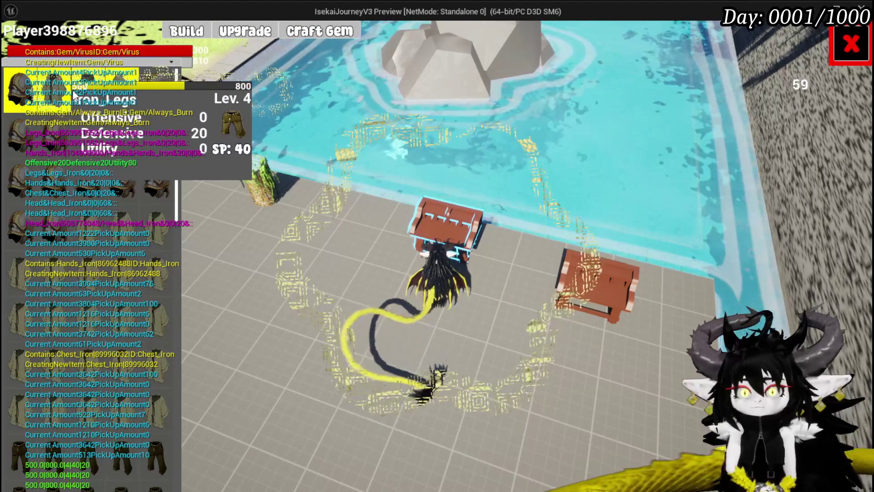
left_click(74, 96)
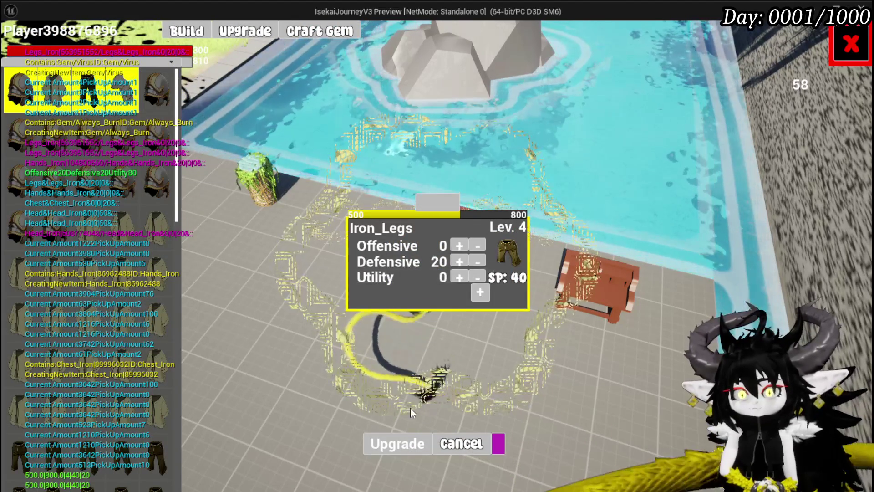
left_click(482, 294)
left_click(395, 349)
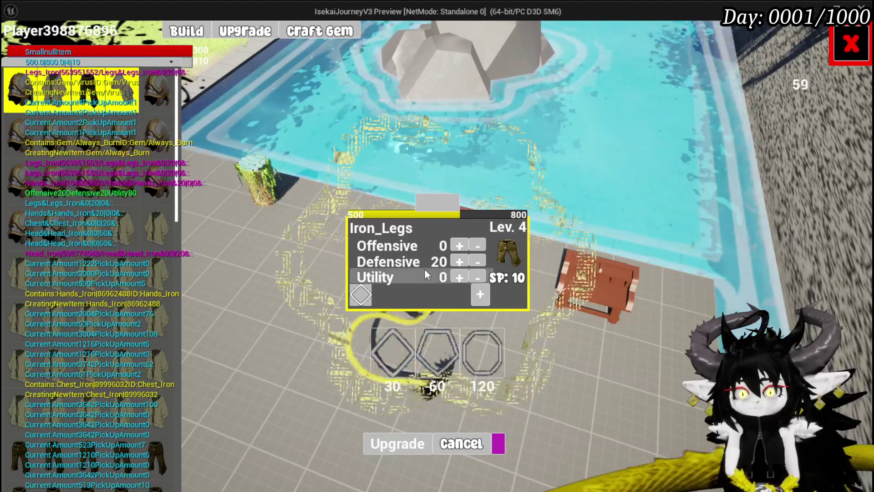
left_click(453, 262)
left_click(452, 261)
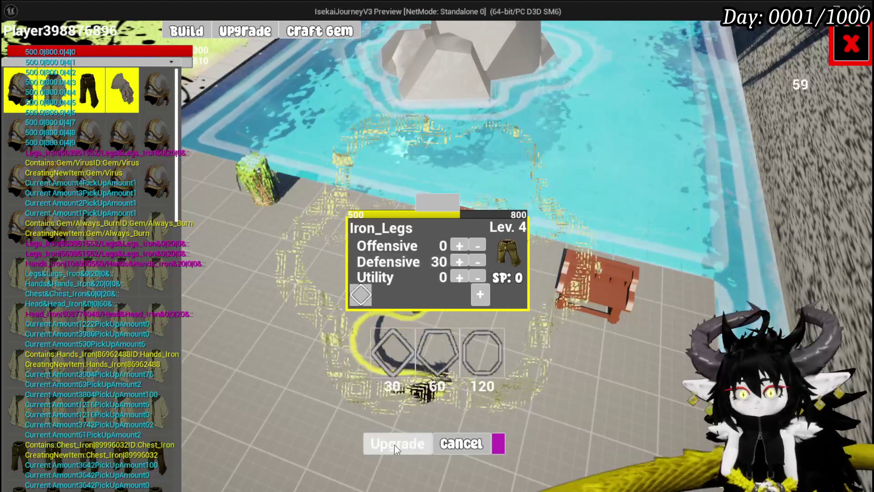
left_click(393, 446)
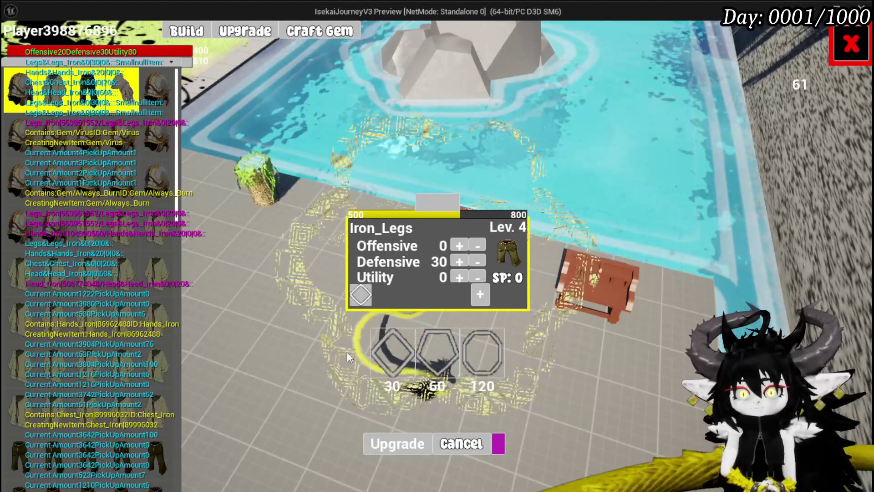
- Socket an Always_Burn gem into Iron_Legs and raise its Defensive to 40
left_click(362, 295)
left_click(749, 89)
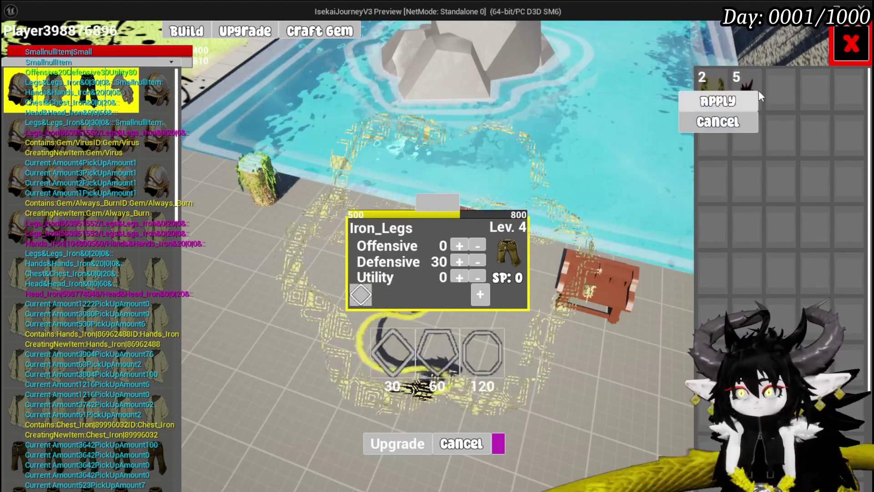
left_click(711, 97)
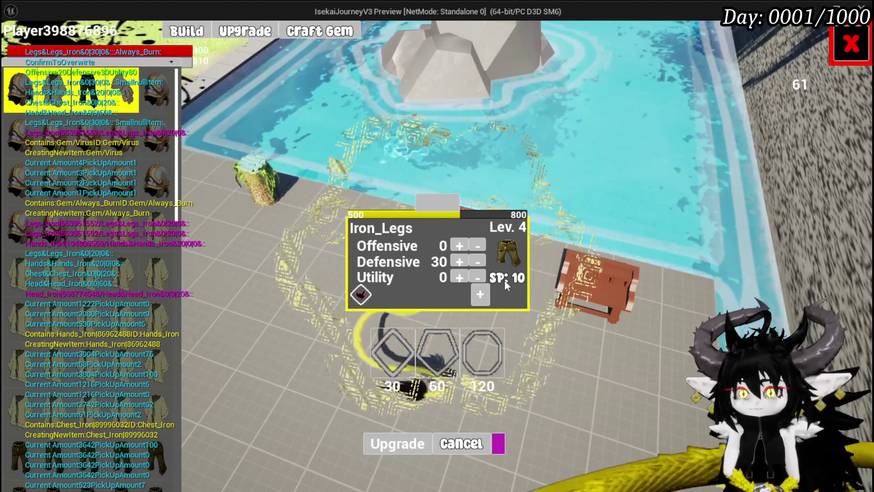
left_click(462, 262)
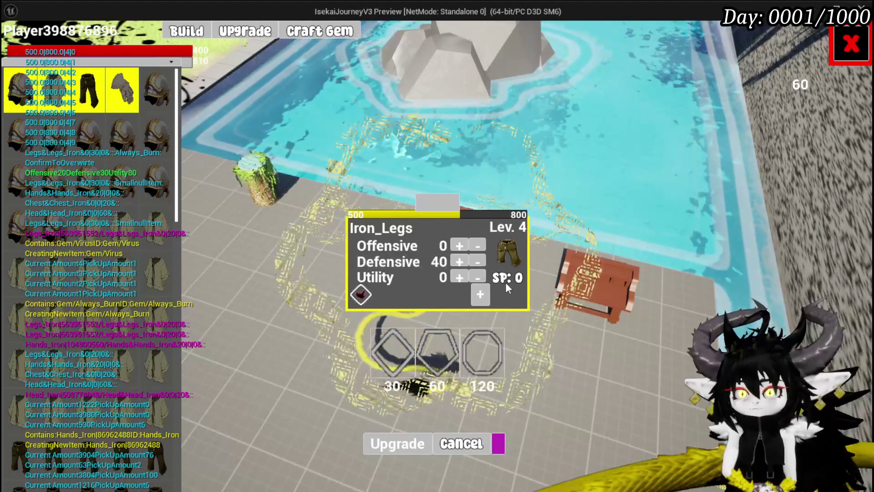
left_click(391, 448)
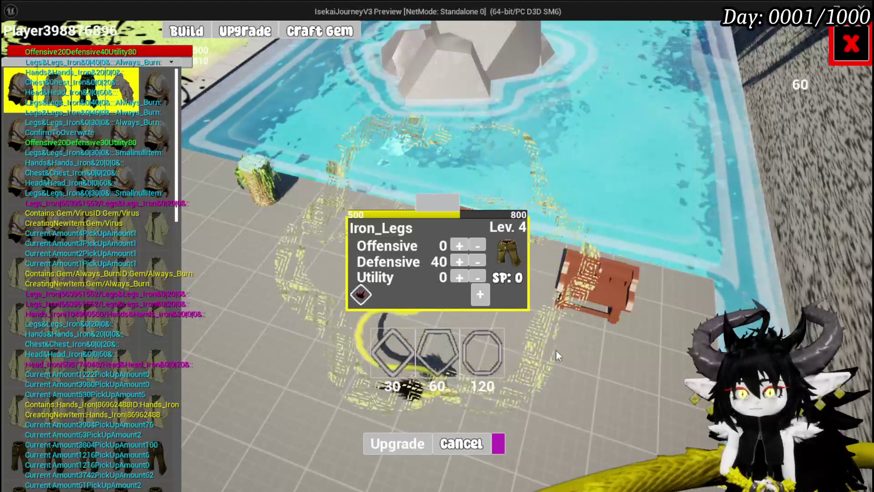
mouse_move(103, 93)
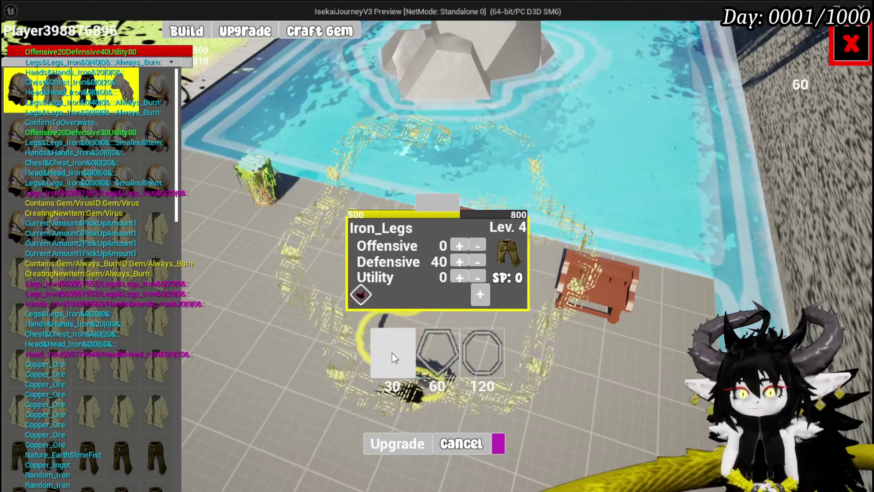
- Spend all Iron_Hands skill points on Offensive, reaching 60
mouse_move(123, 97)
left_click_drag(123, 97, 393, 262)
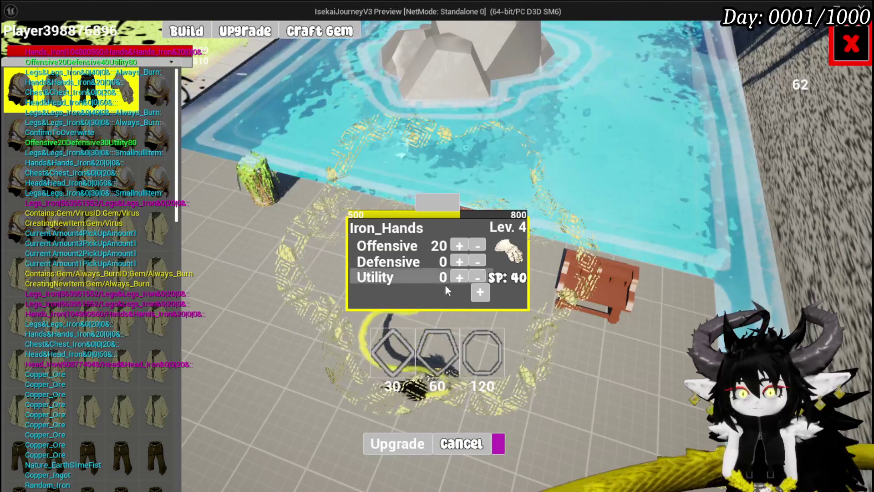
left_click_drag(458, 246, 458, 246)
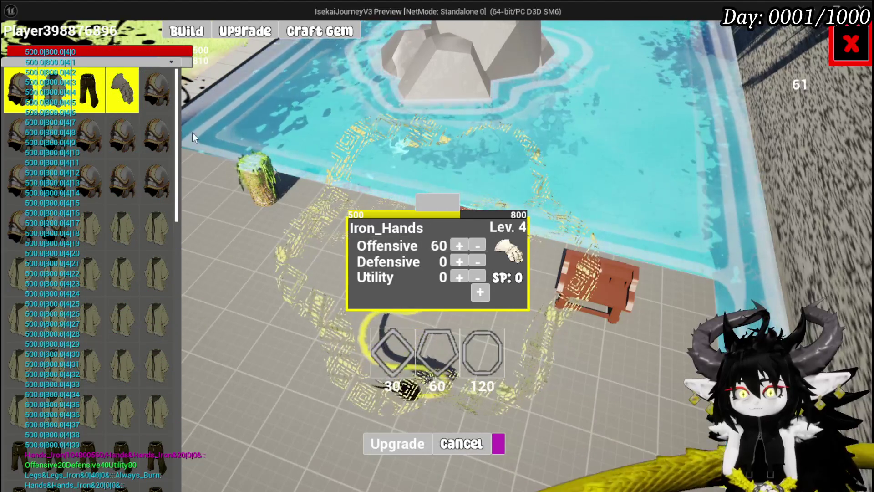
left_click(402, 449)
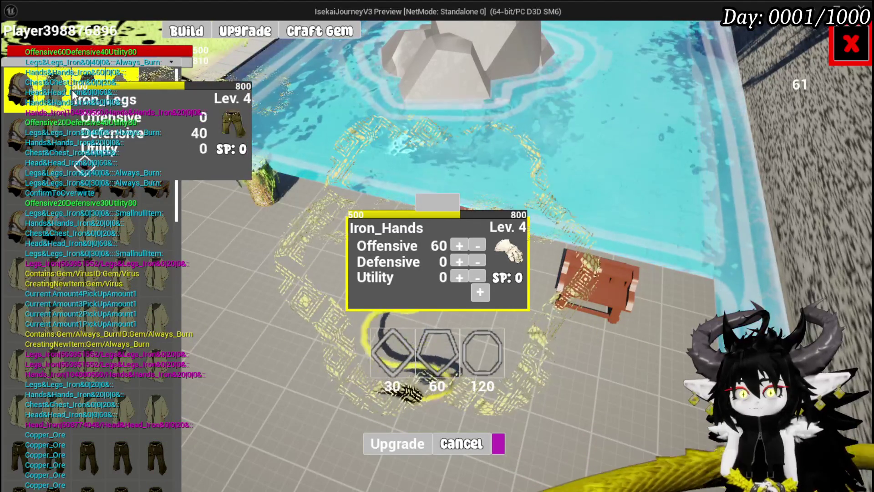
- Socket a gem into Iron_Chest, raise its Defensive to 10, and close the upgrade panel
left_click(51, 90)
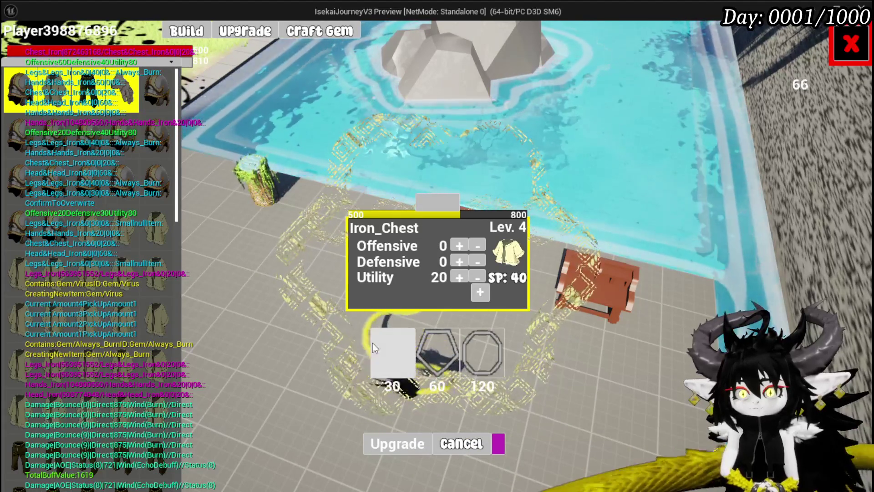
left_click(389, 351)
left_click(363, 295)
left_click(398, 303)
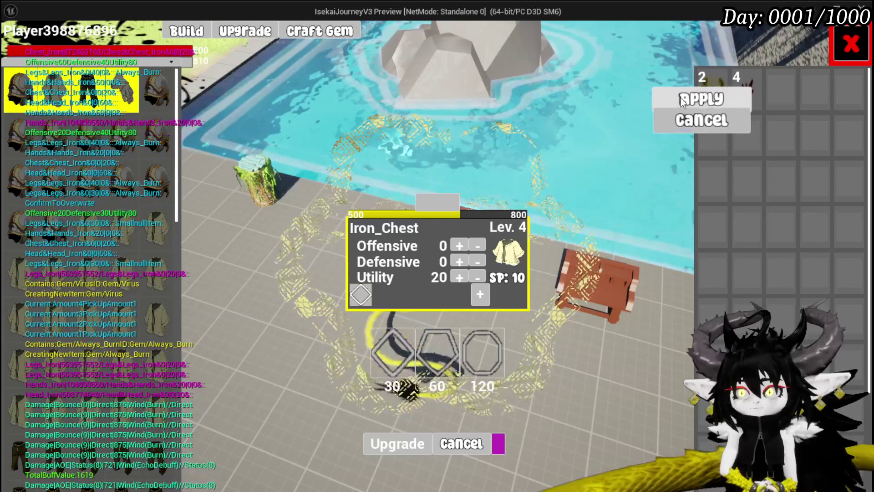
left_click(701, 99)
left_click(459, 262)
left_click(459, 262)
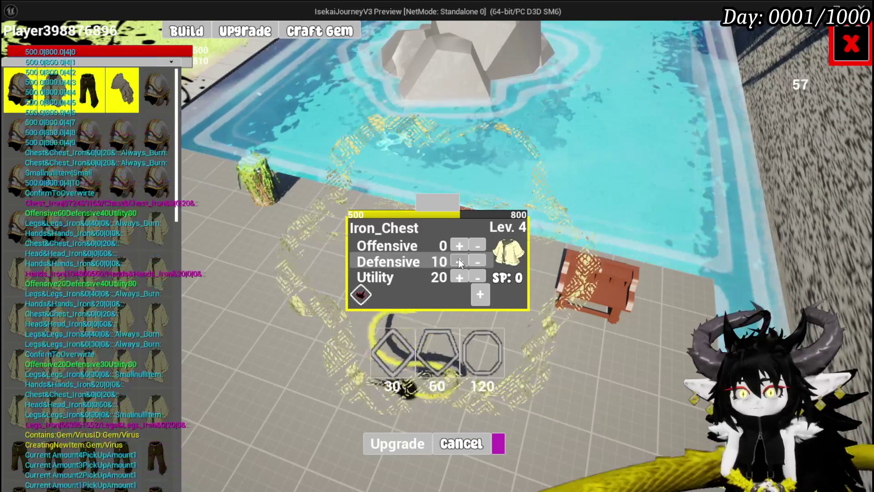
left_click(400, 446)
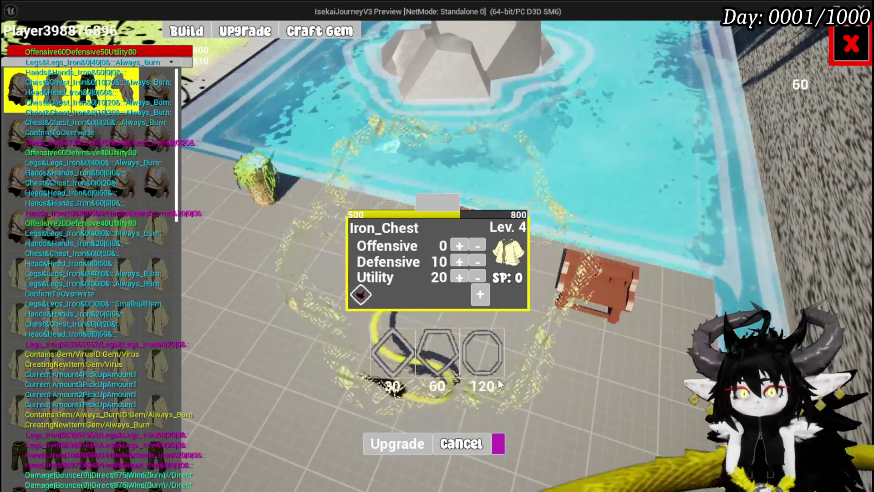
left_click(852, 39)
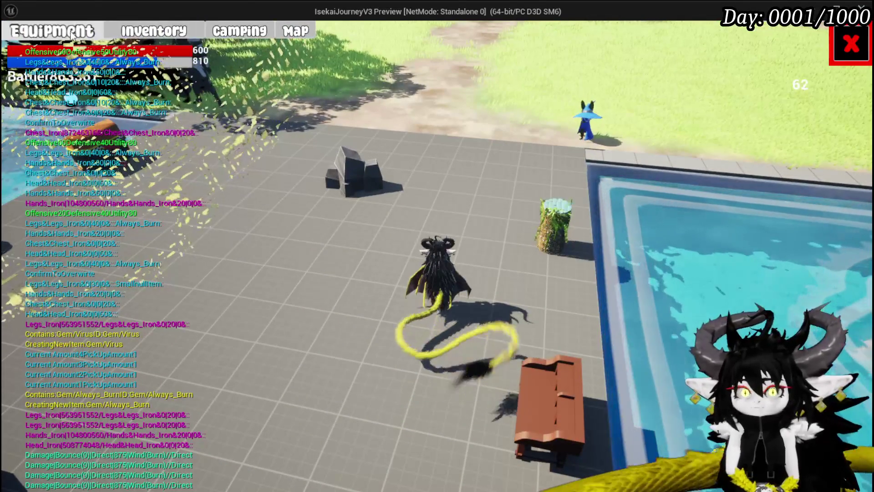
- Review equipment stats and the Always_Burn perk, then glide over to the gate
left_click(72, 35)
mouse_move(304, 254)
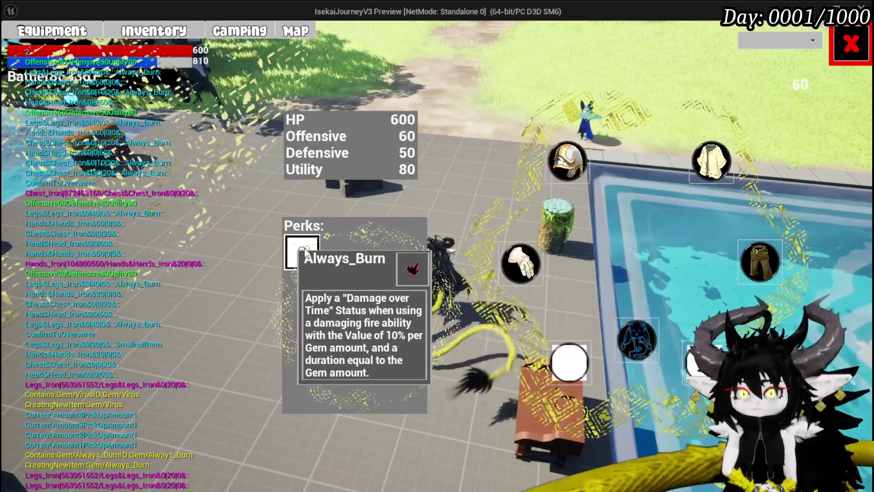
left_click(842, 45)
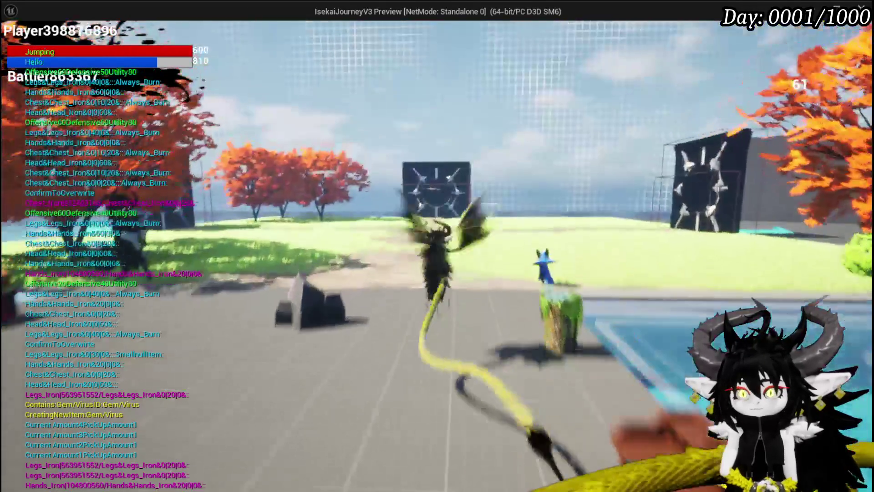
key("space")
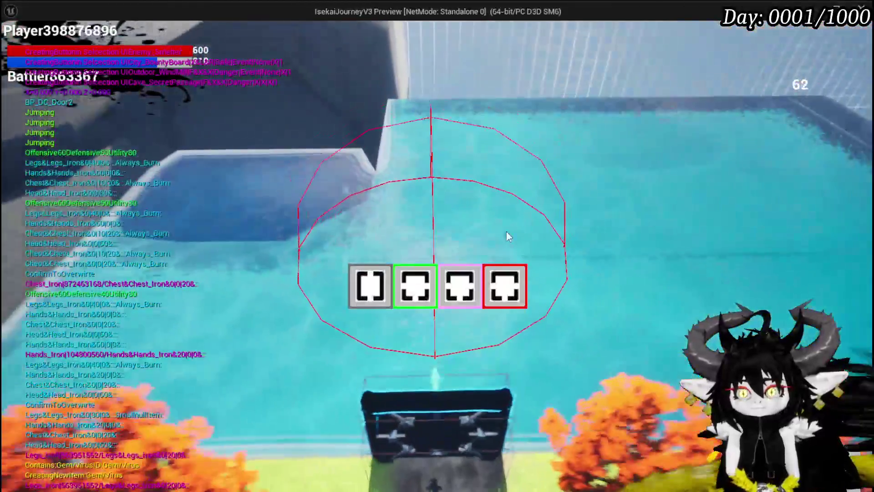
mouse_move(447, 297)
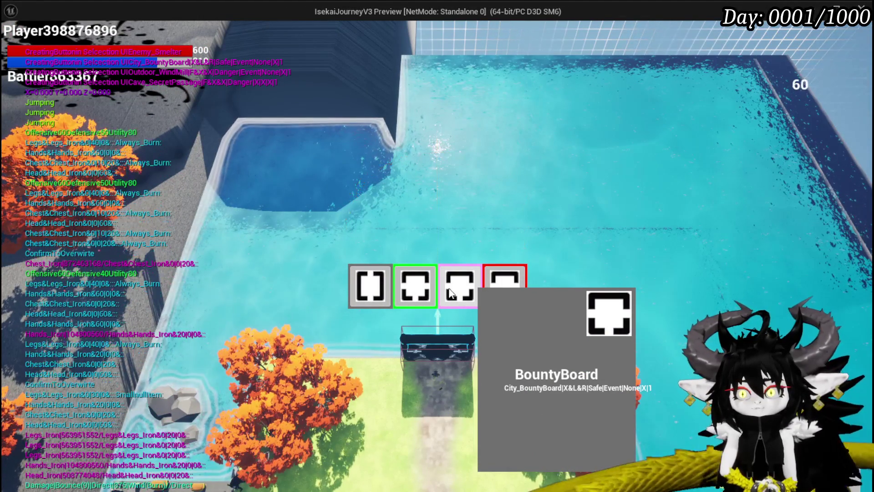
- Choose the BountyBoard destination, then travel on to the Canyon encounter
left_click(450, 293)
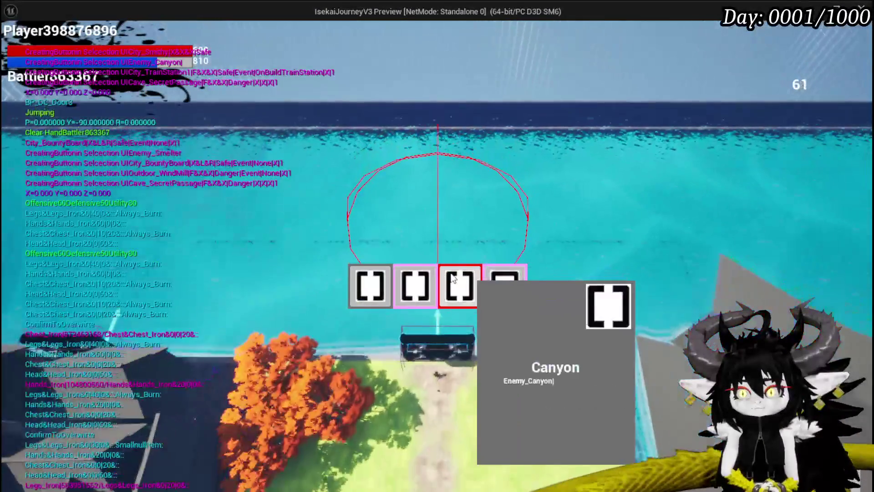
left_click(456, 292)
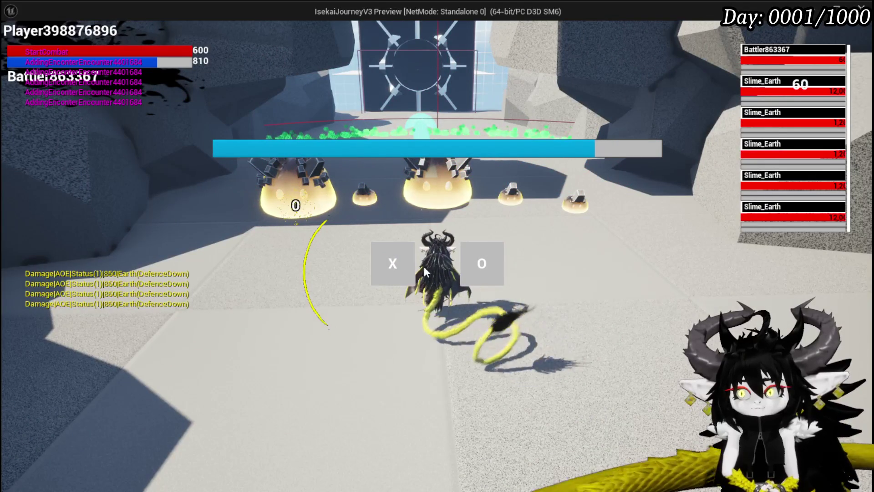
- Start the Canyon fight and hit the Slime_Earth group with Free AIM Fire and Defence Down
left_click(398, 257)
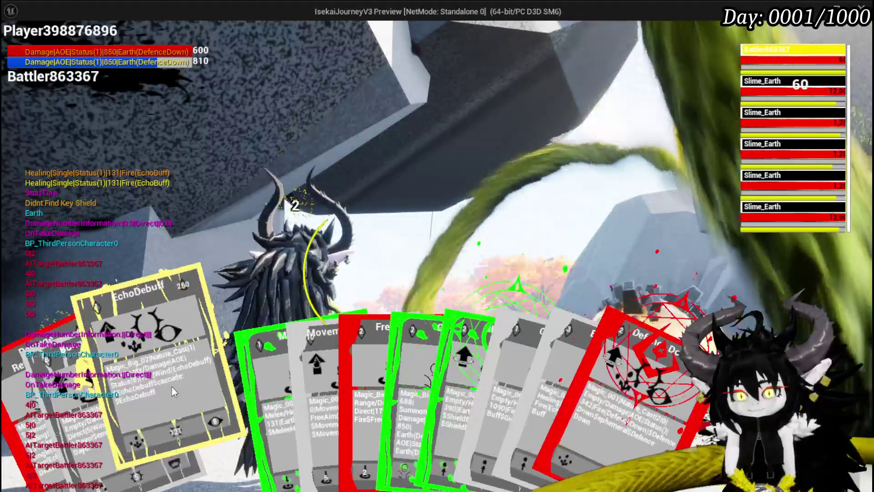
left_click(271, 373)
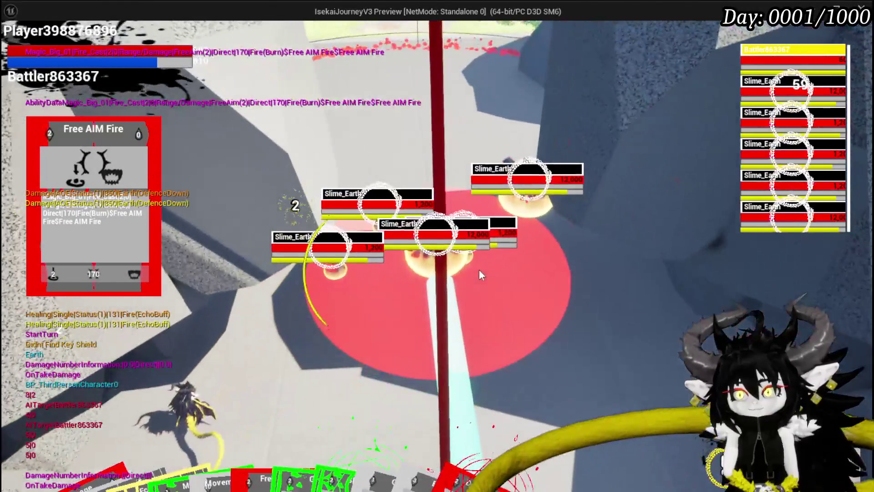
left_click(479, 269)
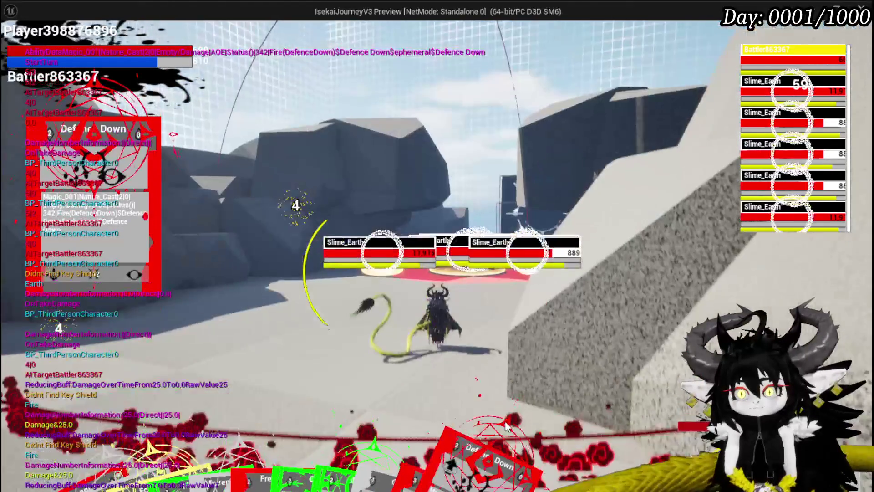
left_click_drag(506, 426, 490, 356)
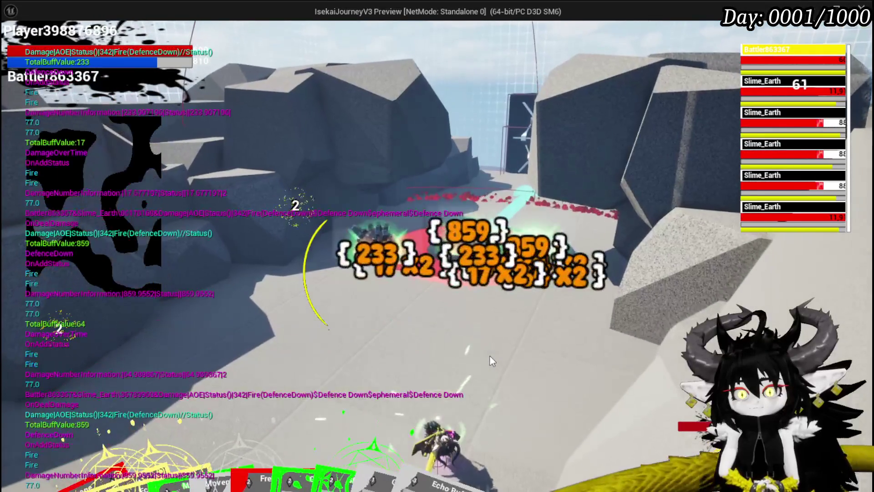
- Aim the Free AIM Fire card at the earth slimes and fire it, defeating three
left_click_drag(240, 379, 409, 367)
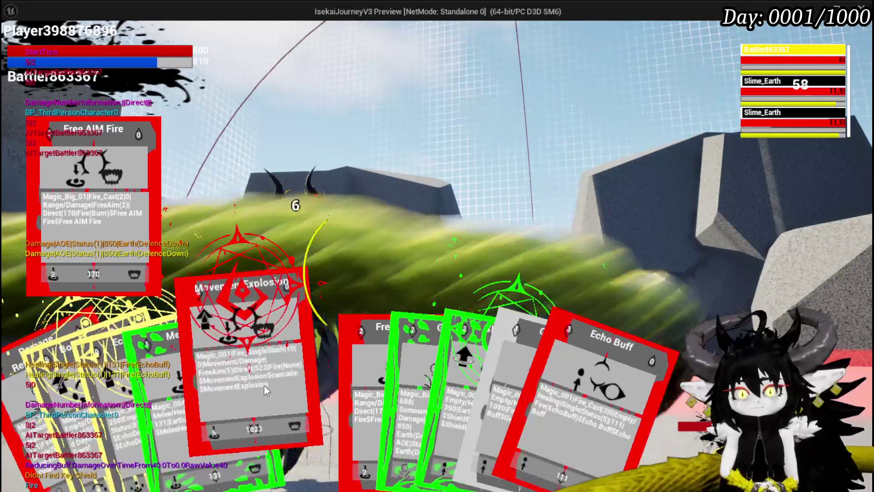
- Launch Movement Explosion at the slimes, then play Slime Fist, retargeting to the other Slime_Earth
left_click(264, 386)
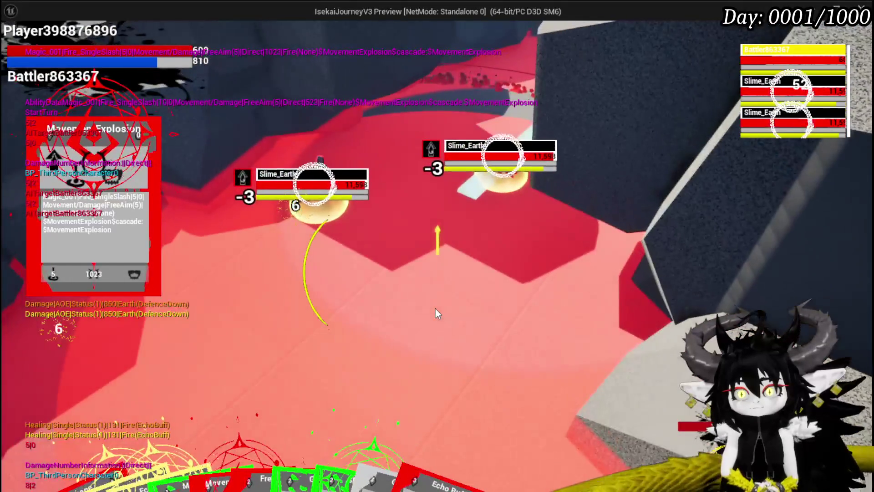
left_click(436, 310)
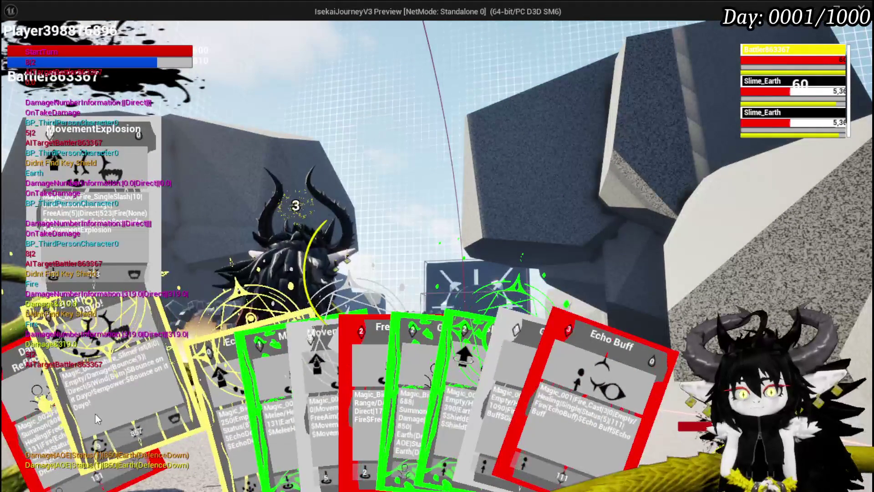
left_click(95, 414)
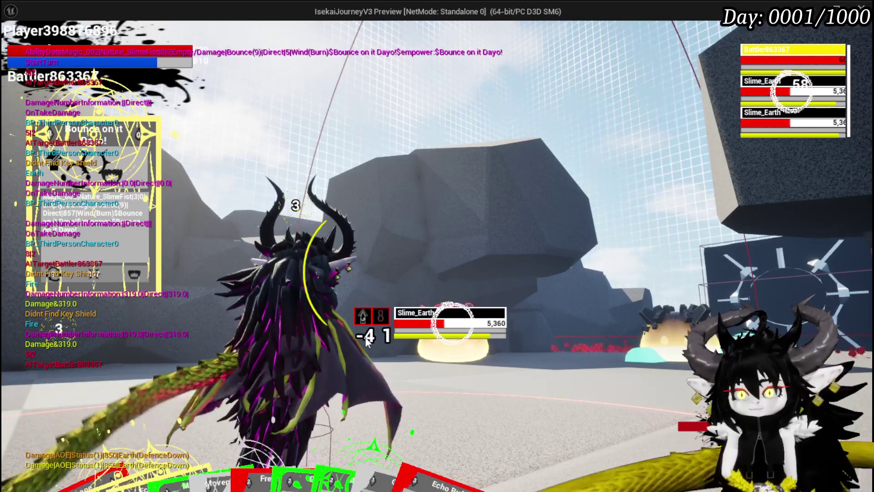
key("e")
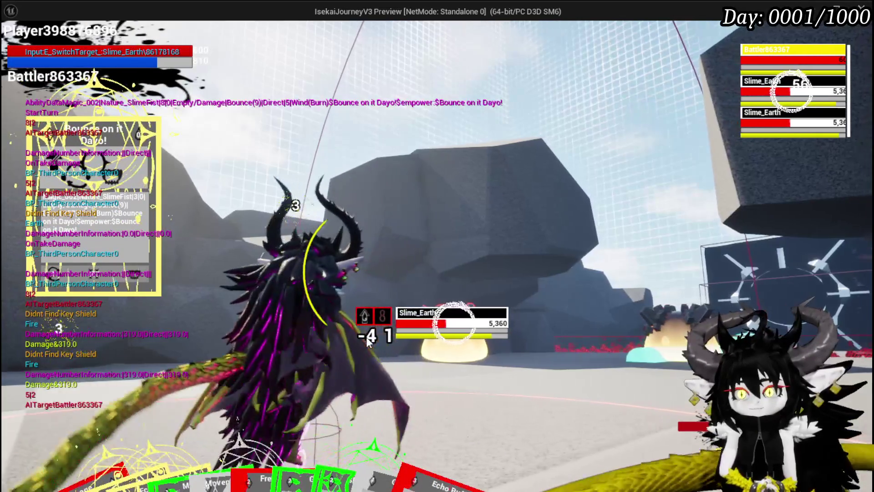